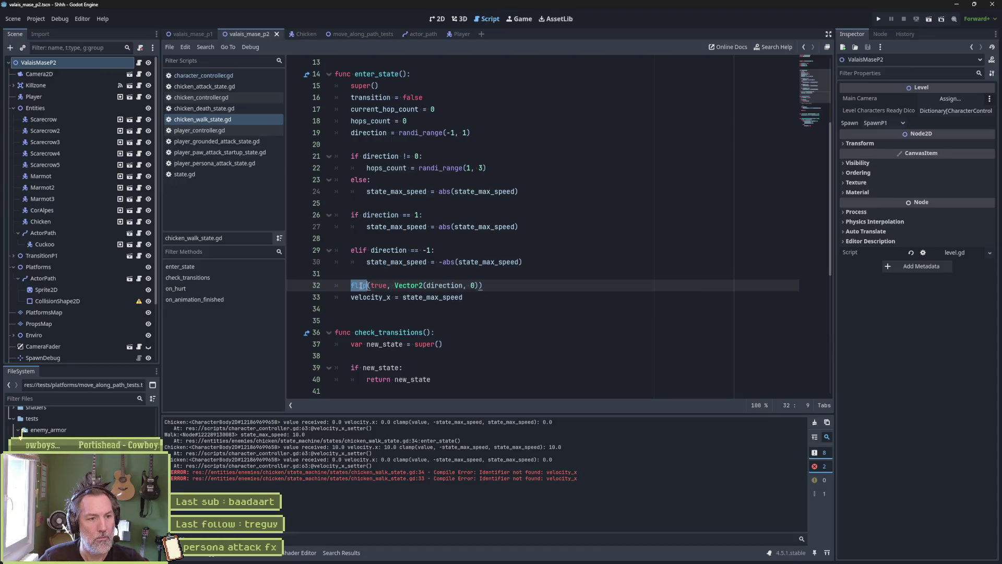
- Append '* direction' to the velocity_x line so walk speed follows the random direction
click(527, 272)
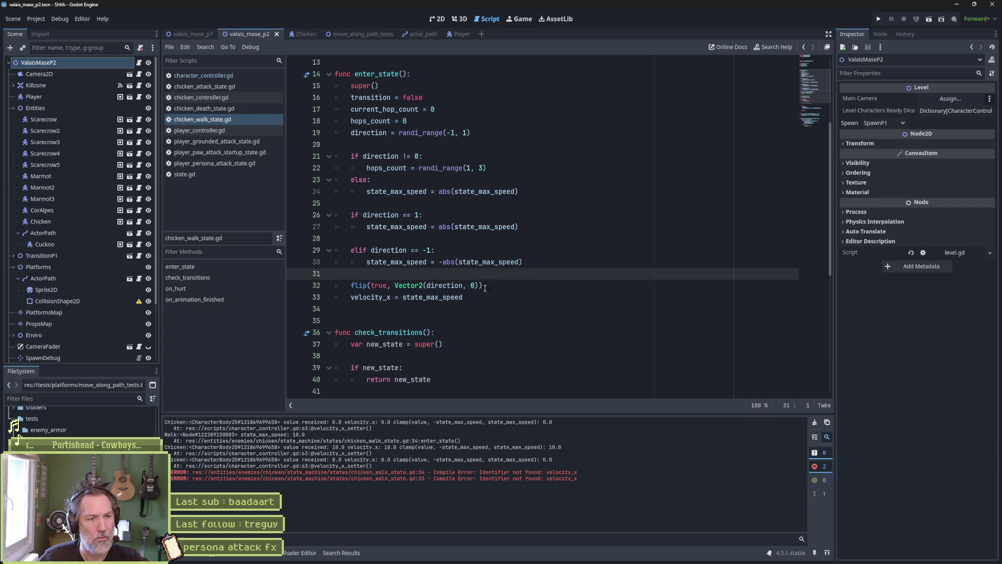
double_click(448, 297)
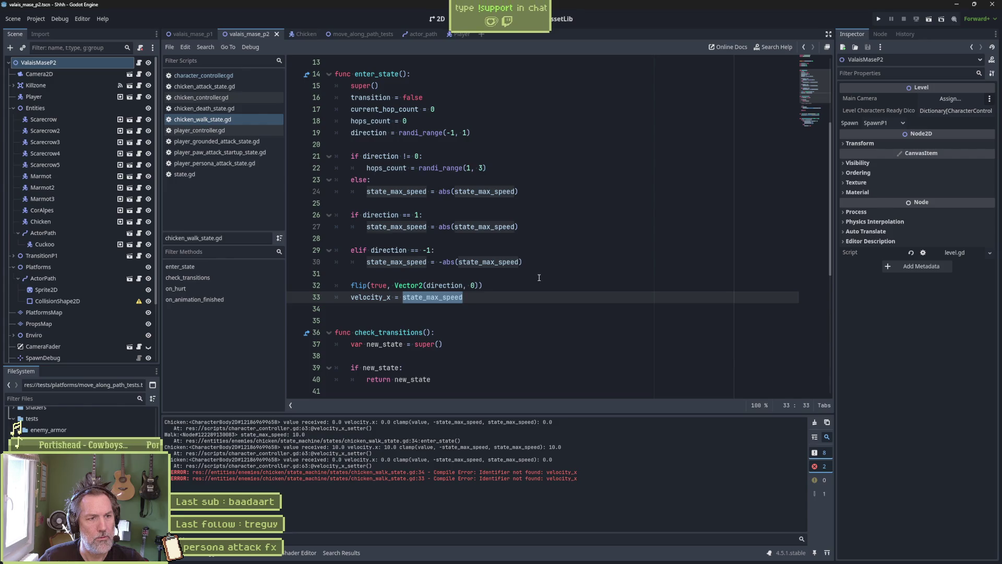
double_click(454, 285)
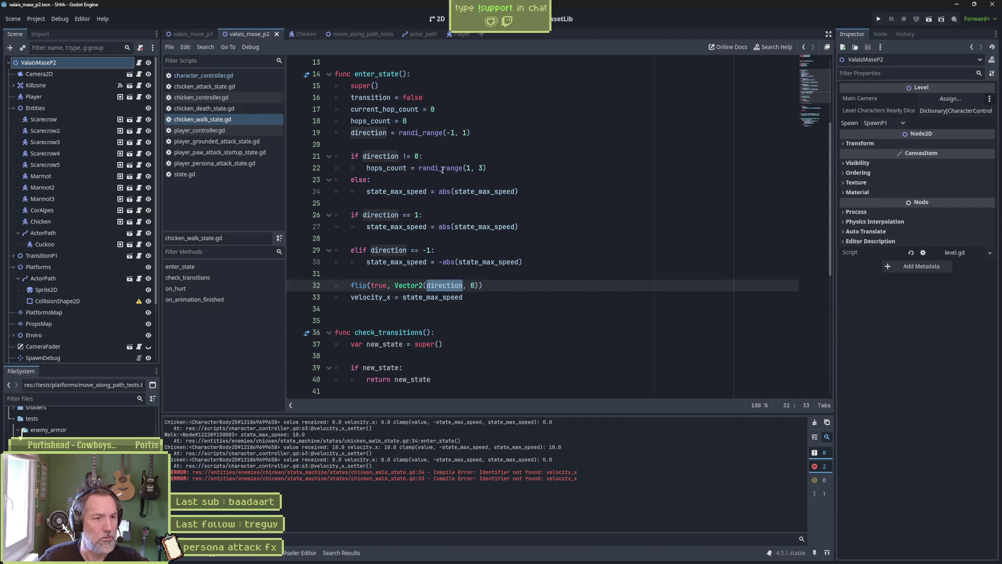
mouse_move(442, 171)
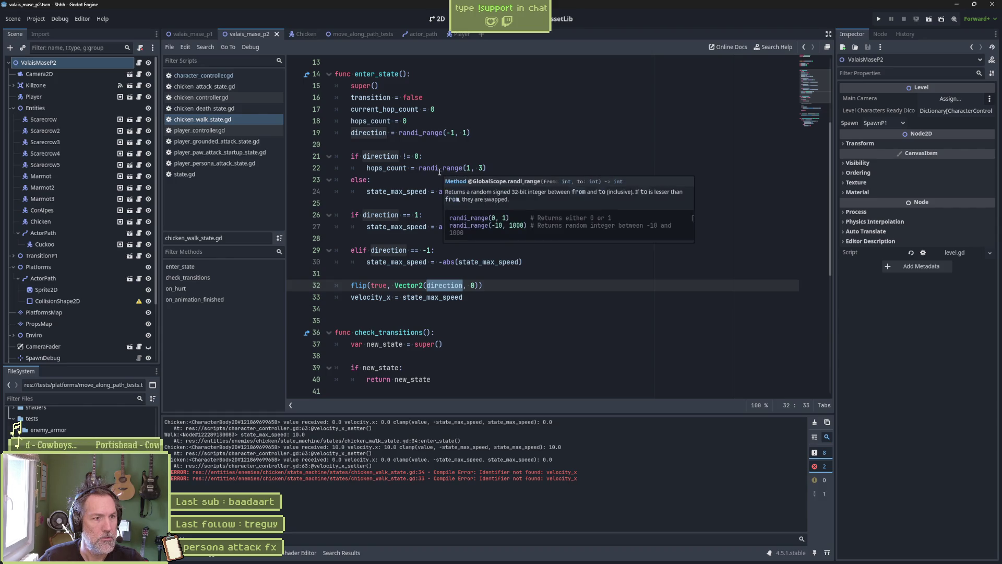
click(472, 299)
text(* direction)
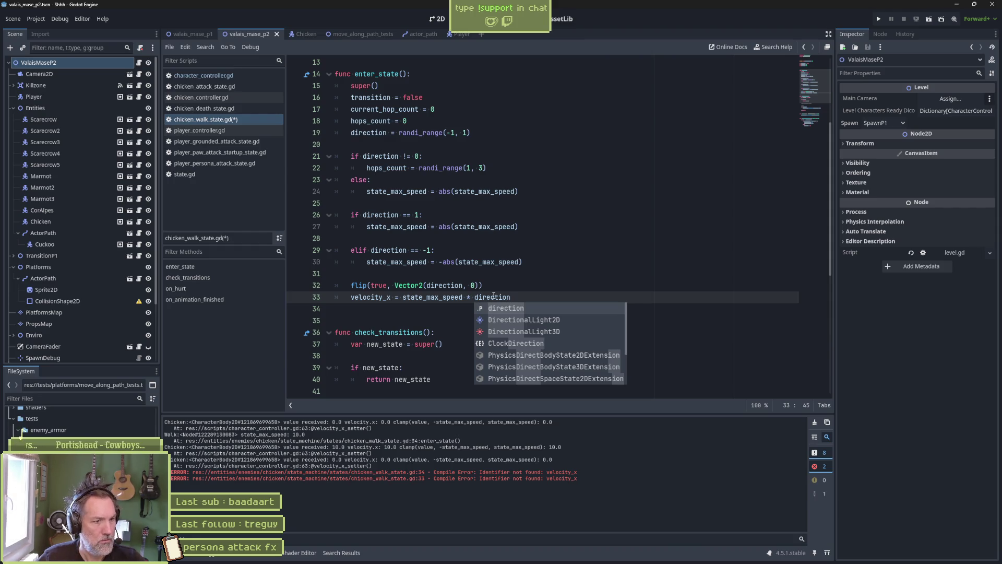
- Comment out the old else/if/elif speed-sign branches on lines 23–30
mouse_move(442, 262)
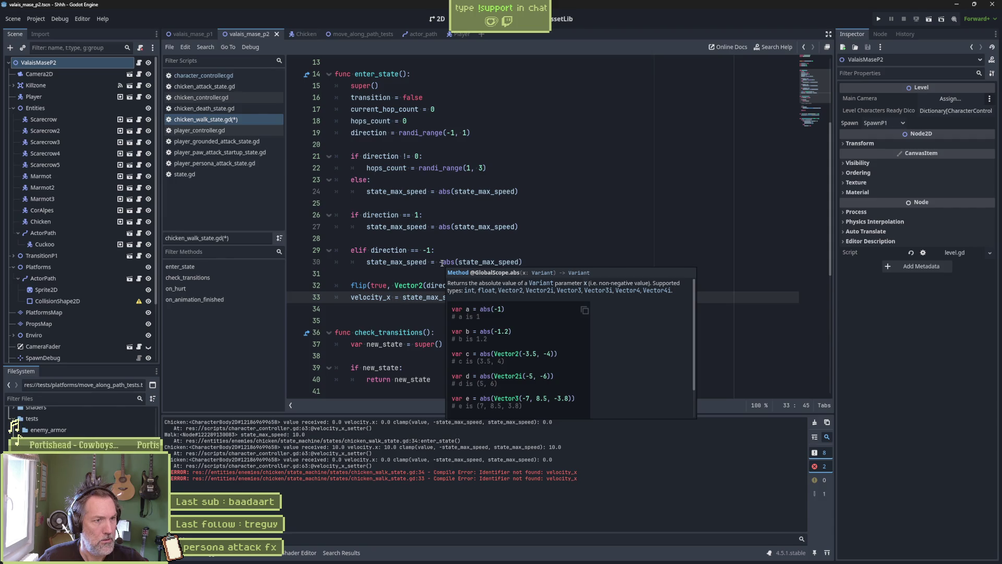
click(399, 178)
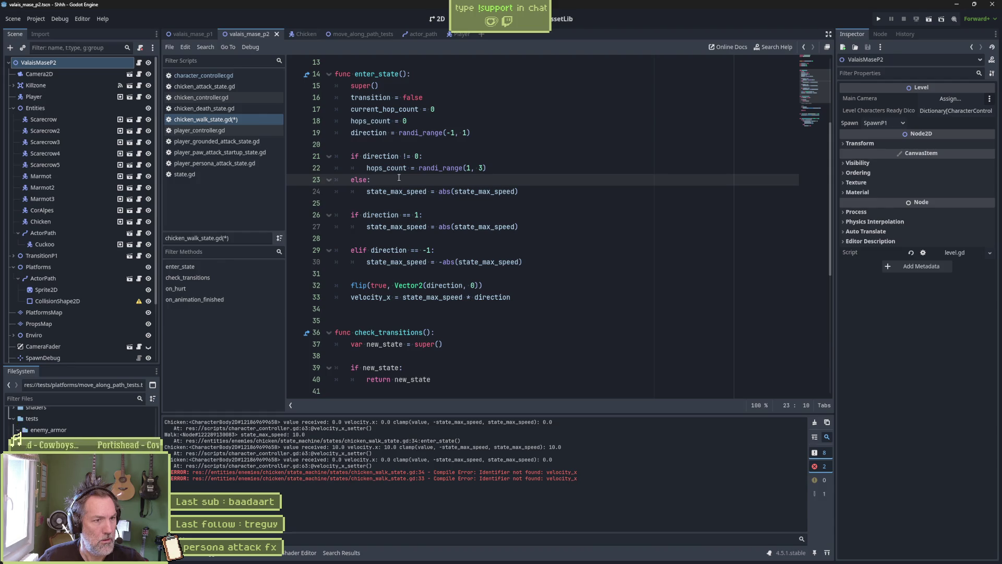
drag(399, 178, 416, 260)
key(ctrl+k)
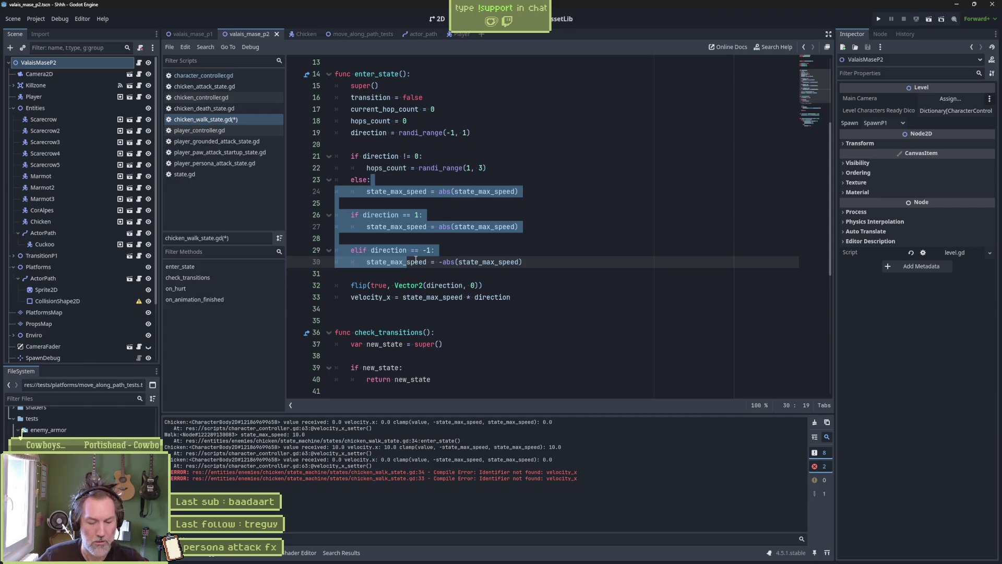
- Save chicken_walk_state.gd and run the level
key(ctrl+s)
click(573, 258)
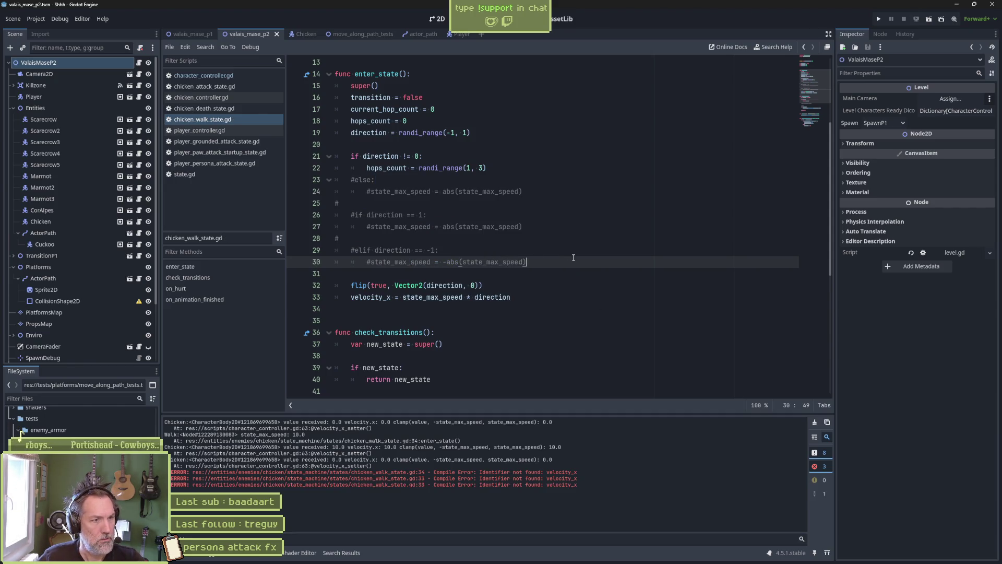
key(F6)
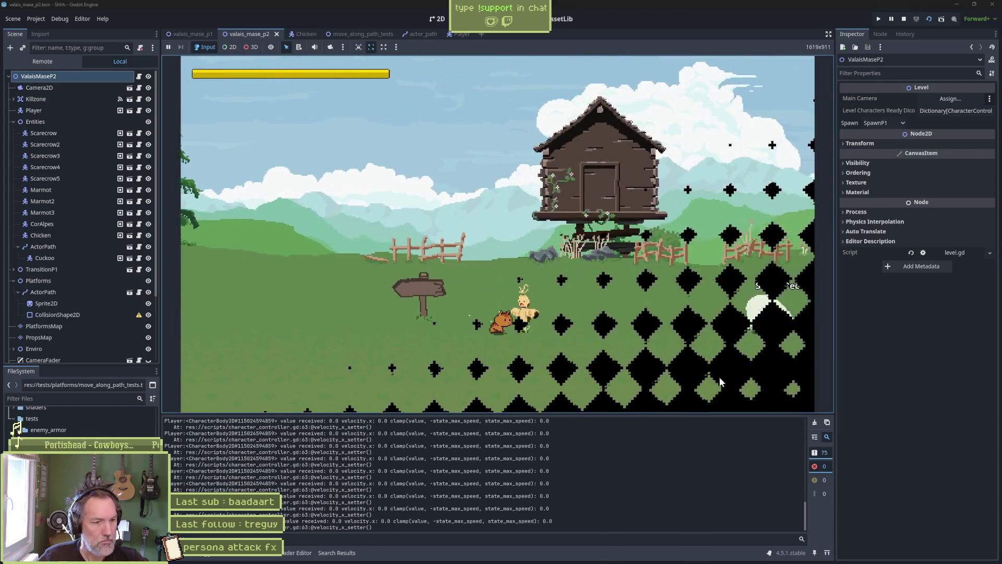
click(816, 421)
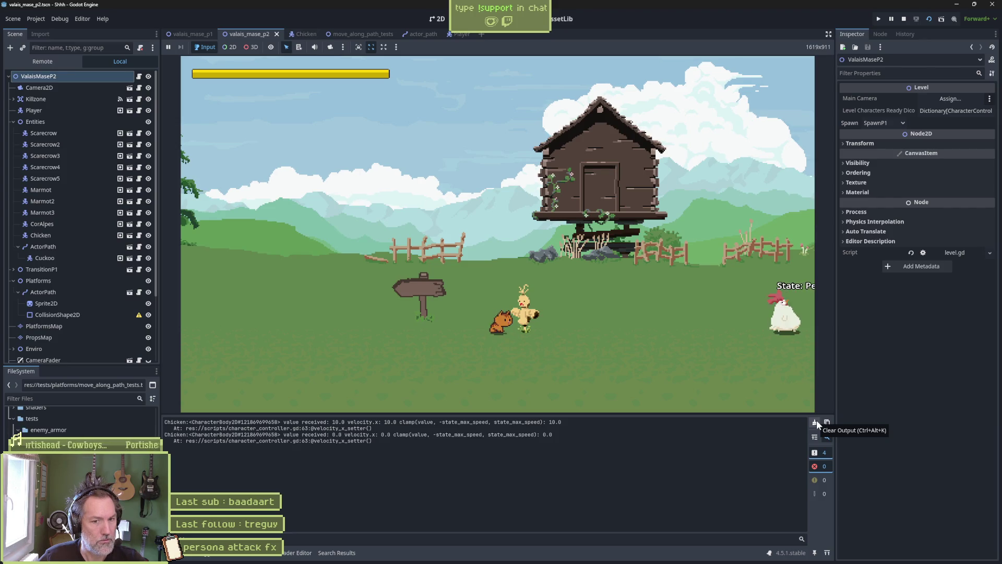
click(816, 421)
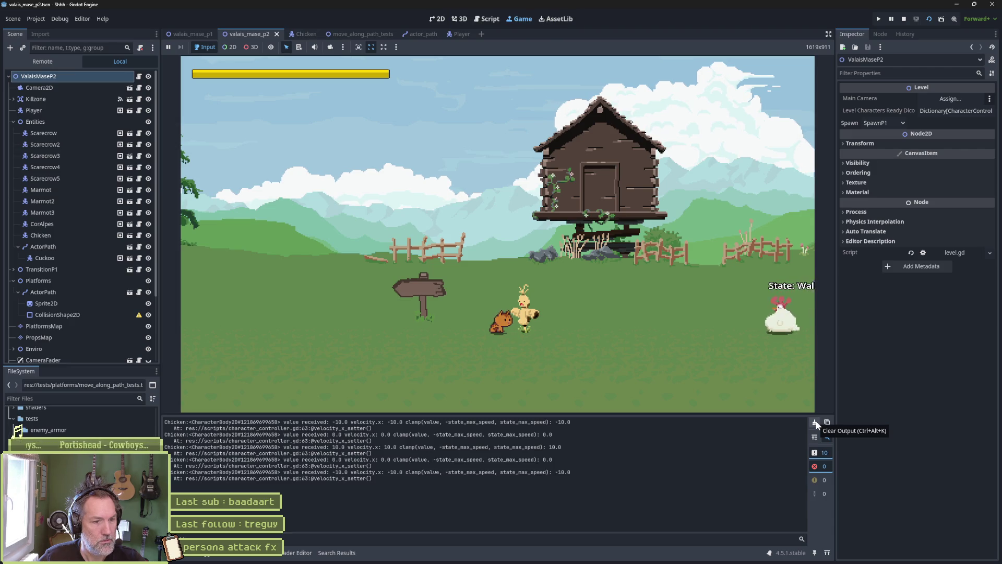
click(816, 422)
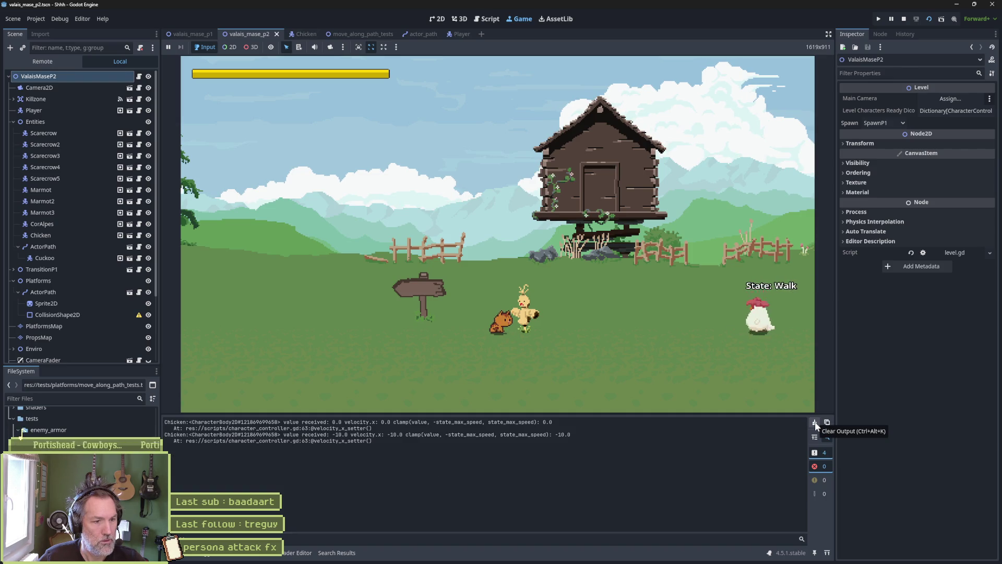
click(816, 422)
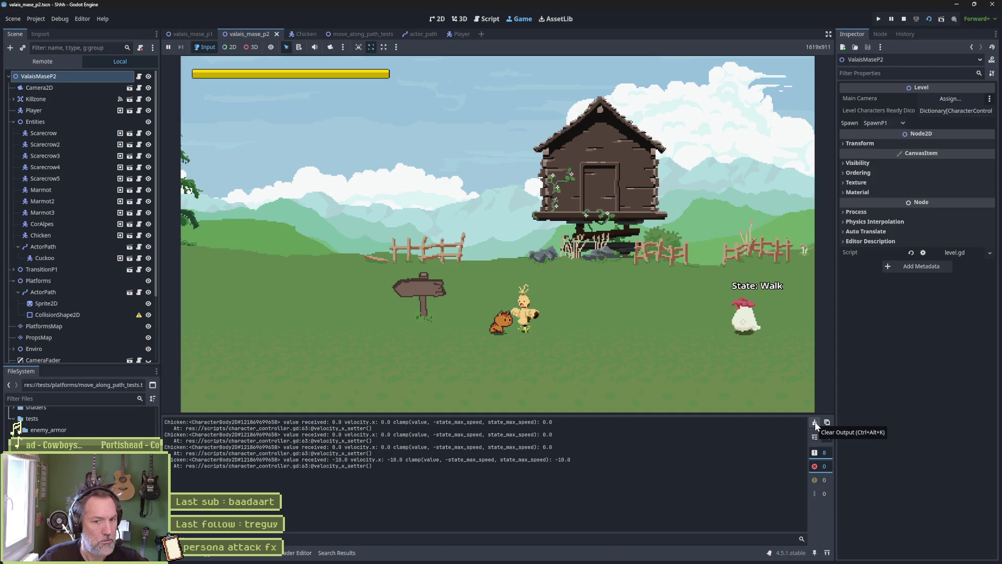
click(815, 421)
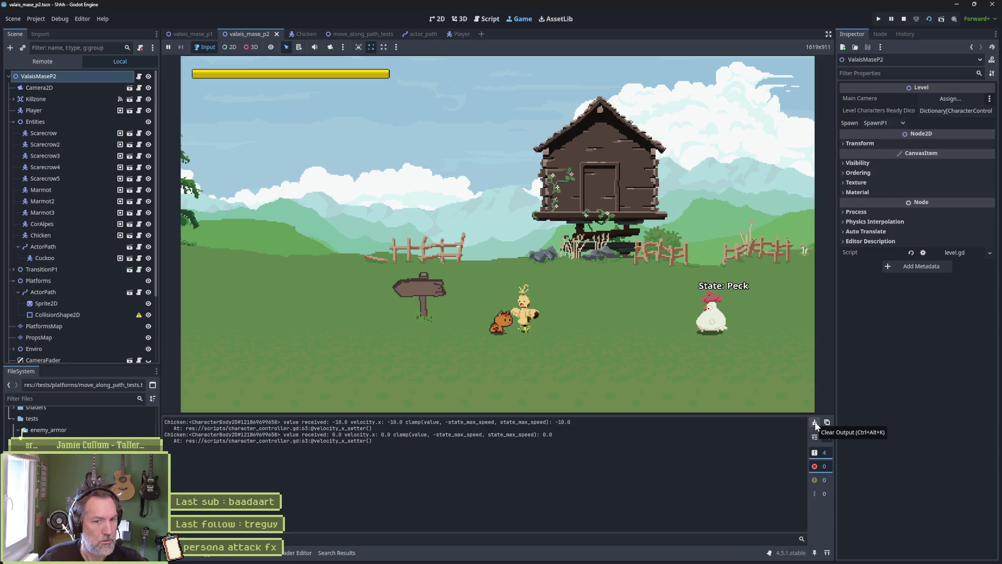
click(816, 421)
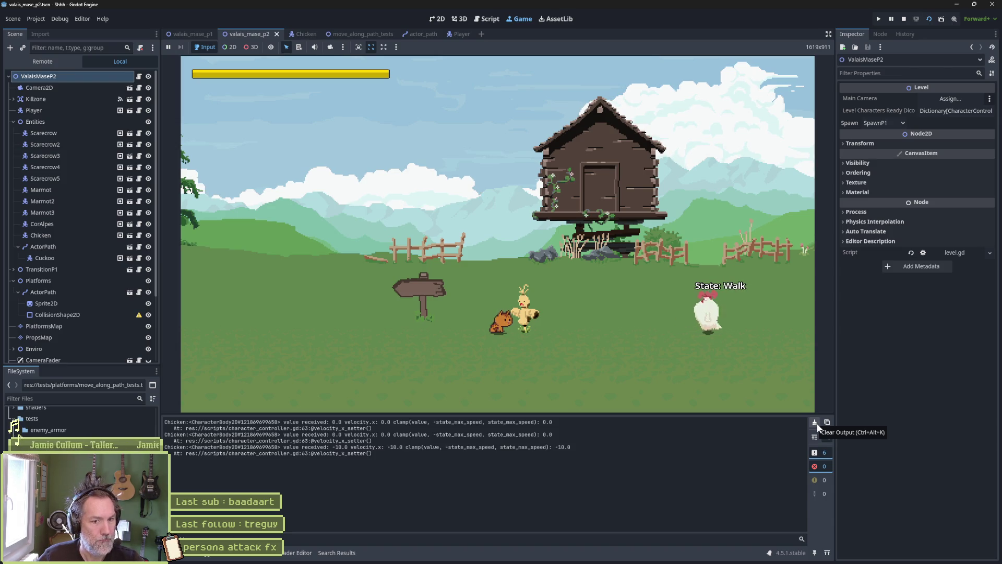
click(816, 424)
click(761, 390)
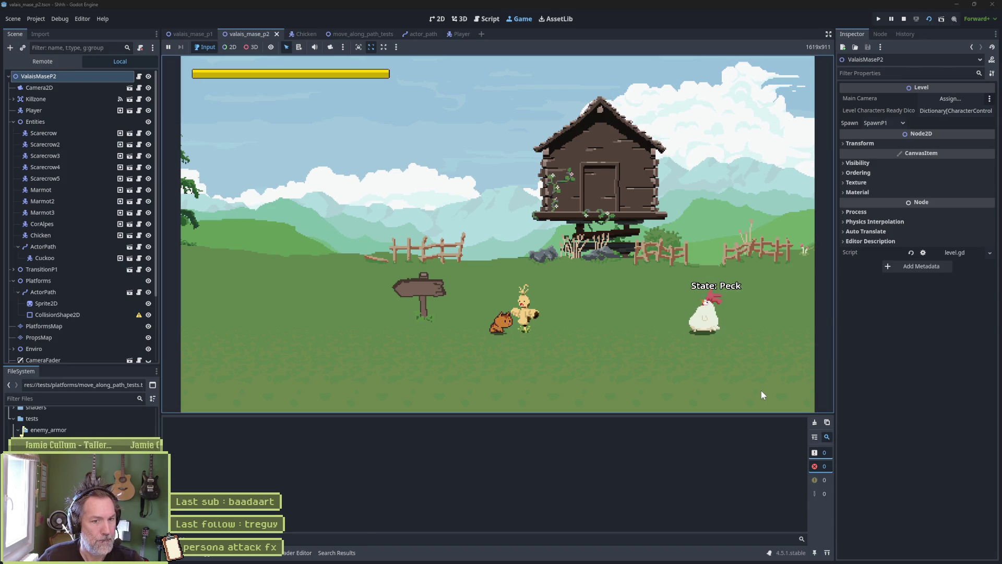
- Watch the chicken's logged walk velocities (-10.0 and 10.0), clearing the Output repeatedly, then stop the game
click(815, 423)
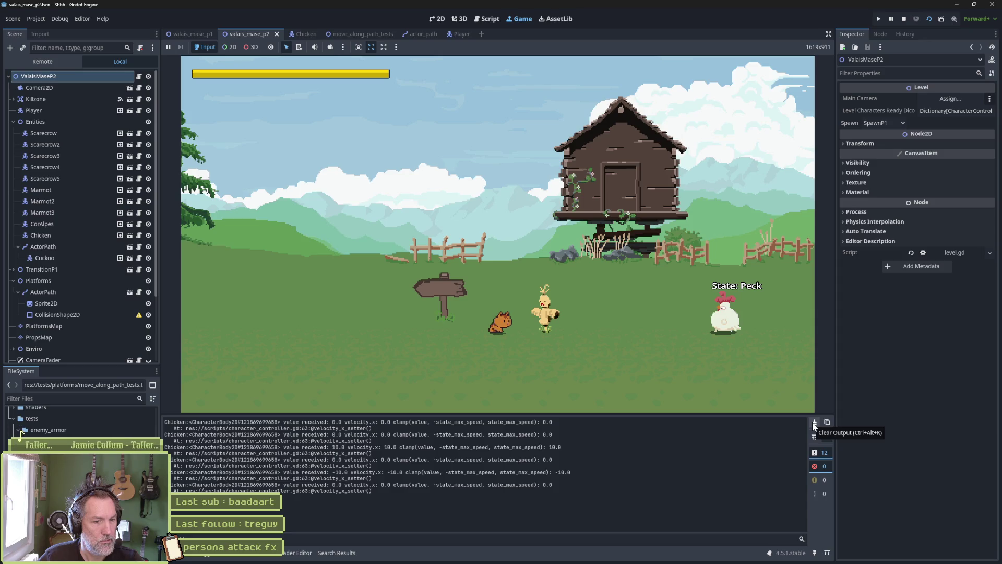
click(815, 424)
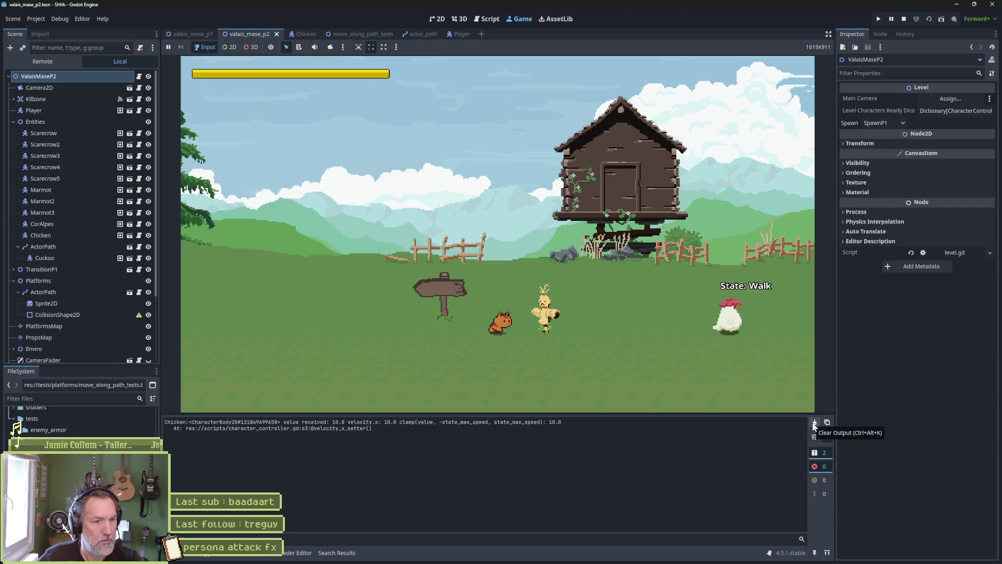
click(815, 424)
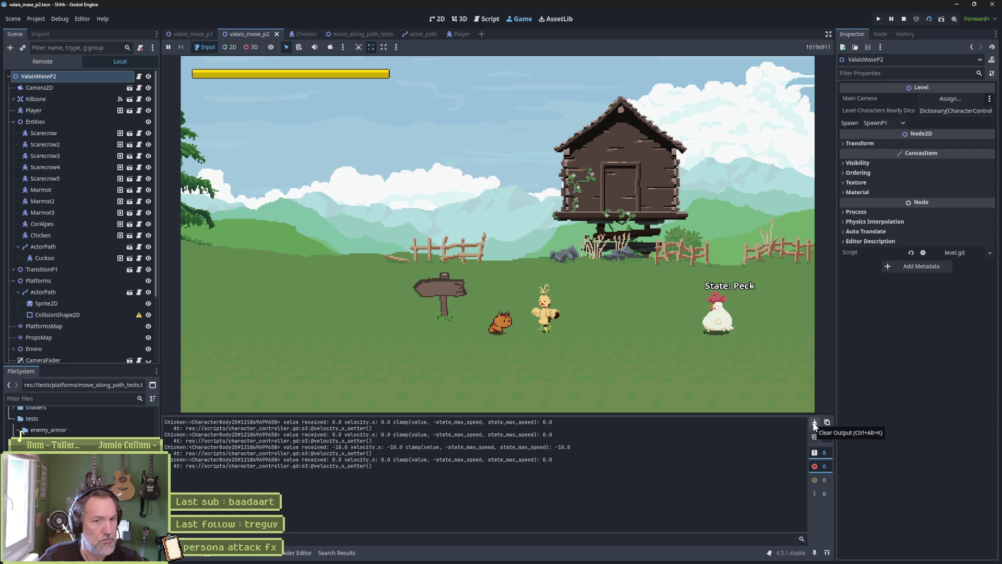
click(814, 425)
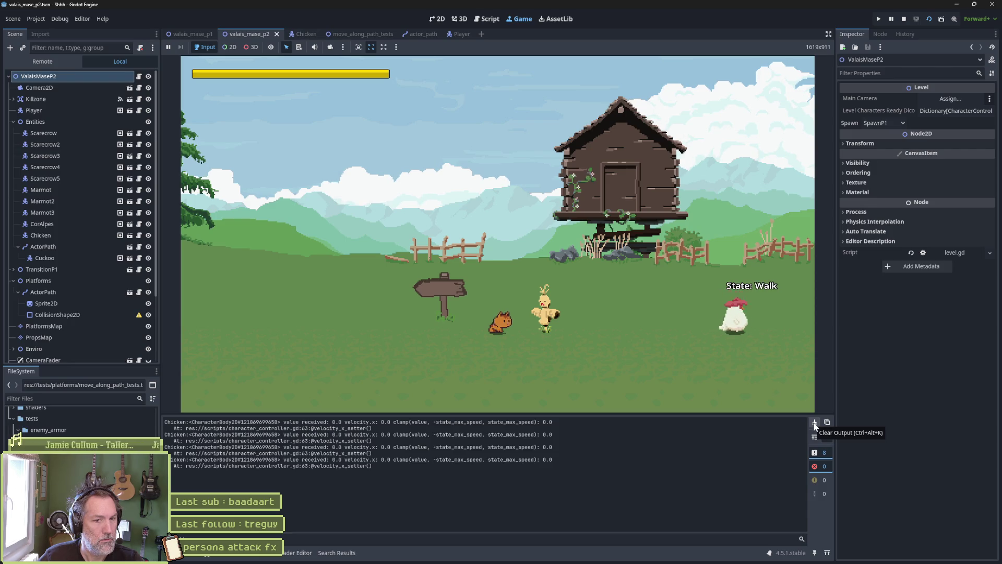
click(815, 426)
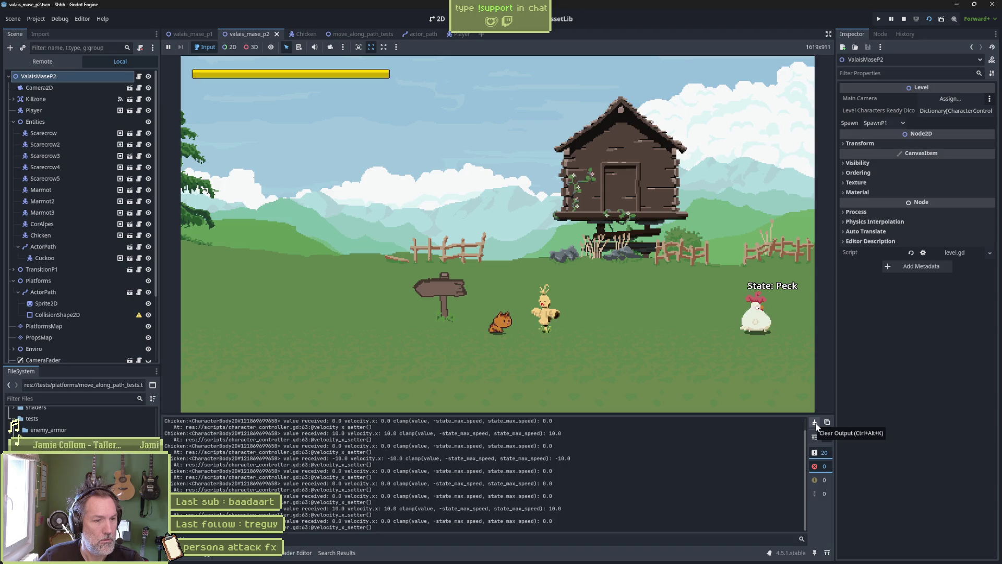
click(816, 422)
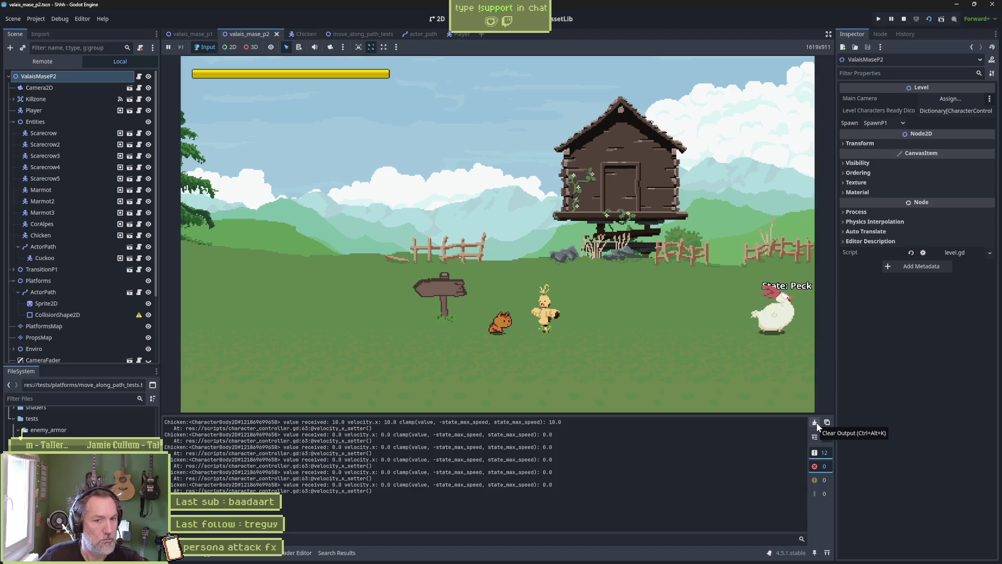
click(816, 423)
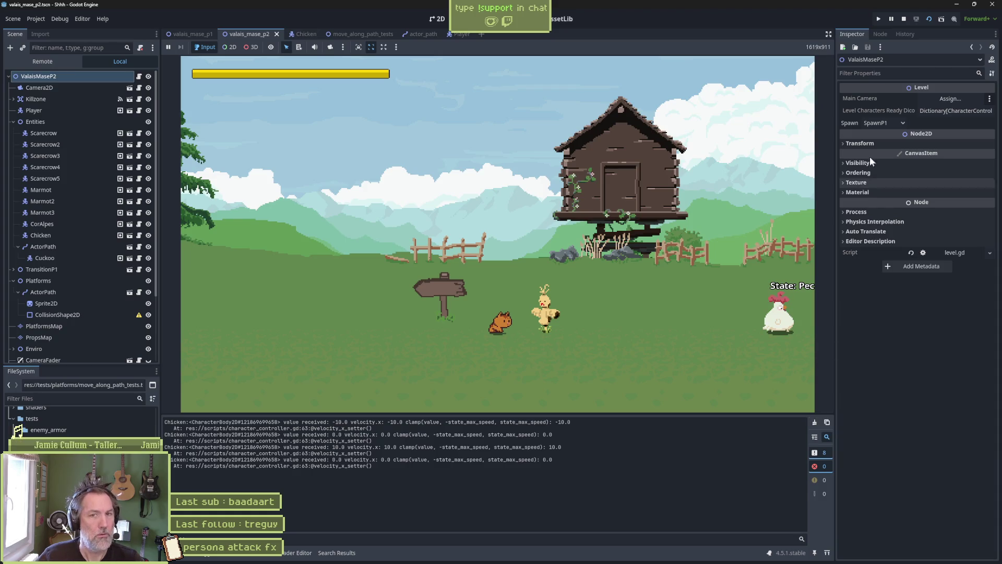
click(904, 19)
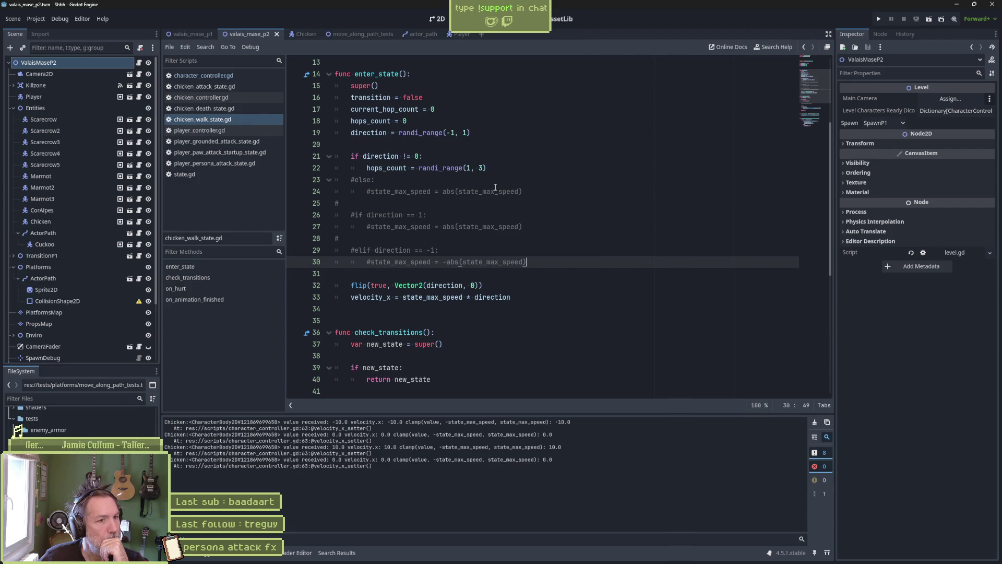
- Add a new line after the direction assignment and insert randi() from autocomplete
mouse_move(522, 559)
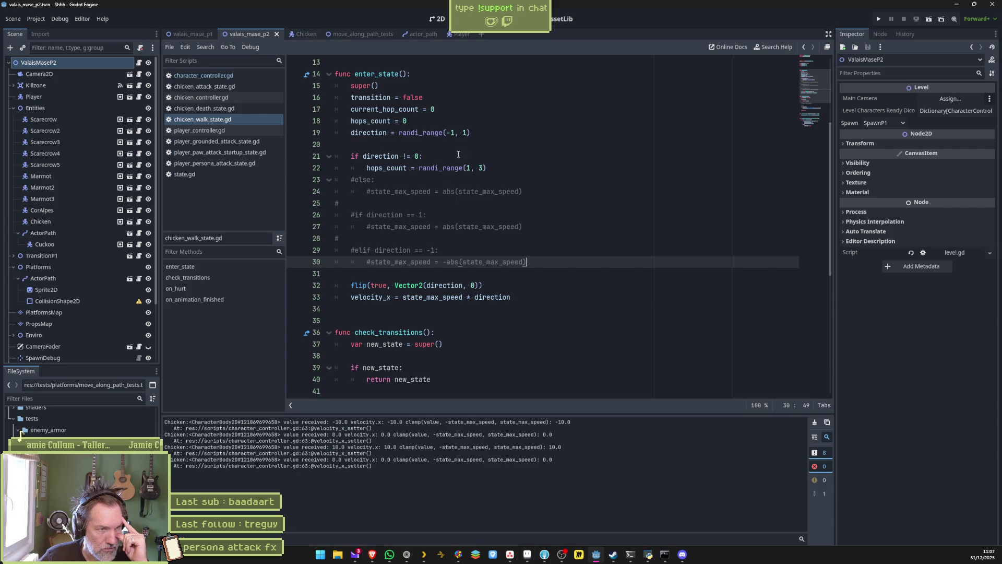
click(482, 135)
key(Return)
text(rand)
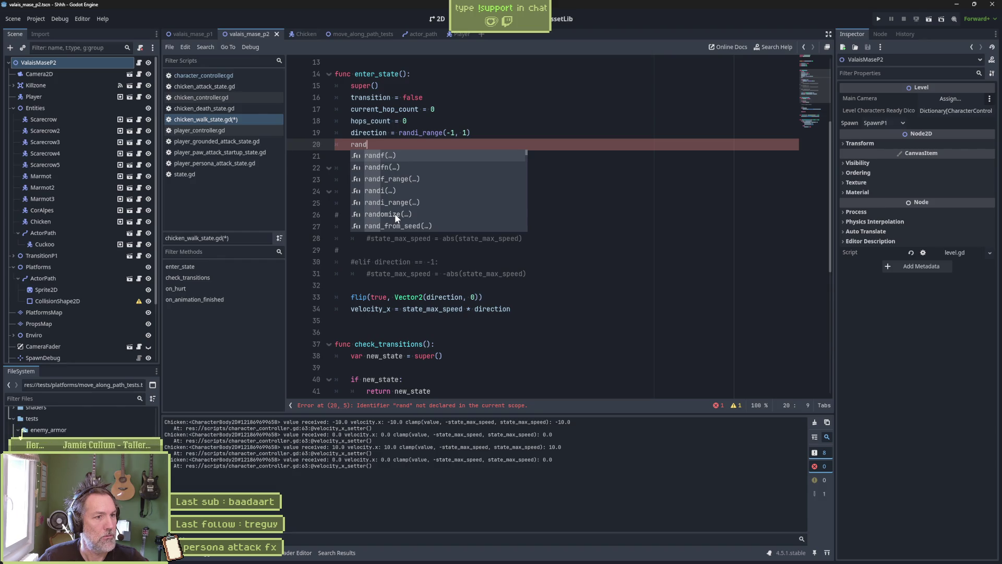
double_click(390, 188)
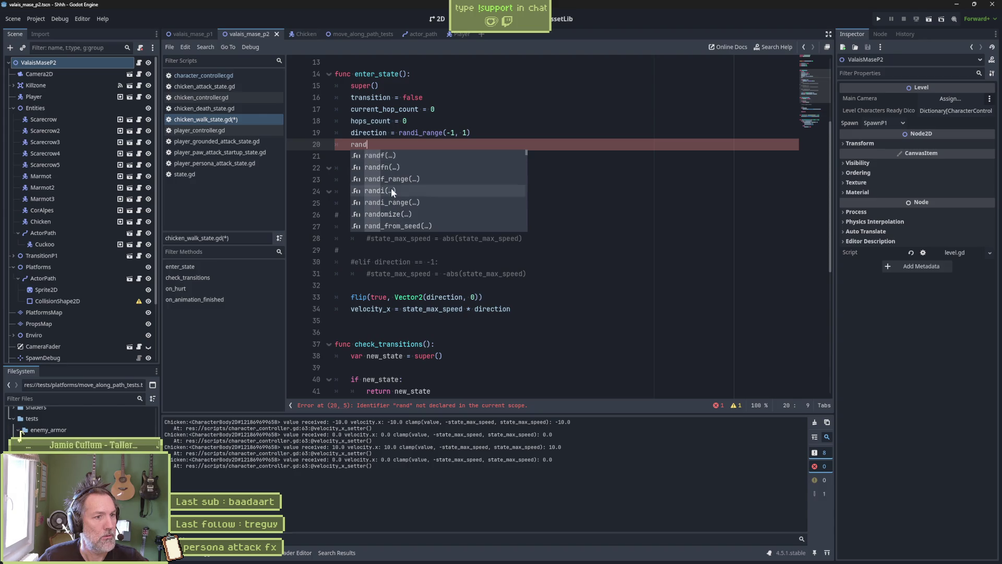
ctrl+click(361, 144)
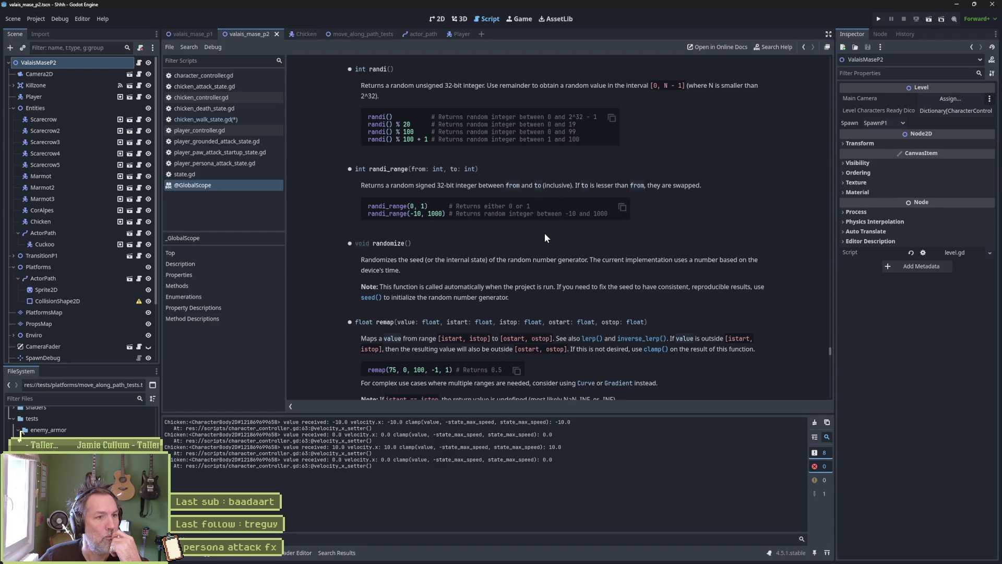
scroll(544, 233, down, 1)
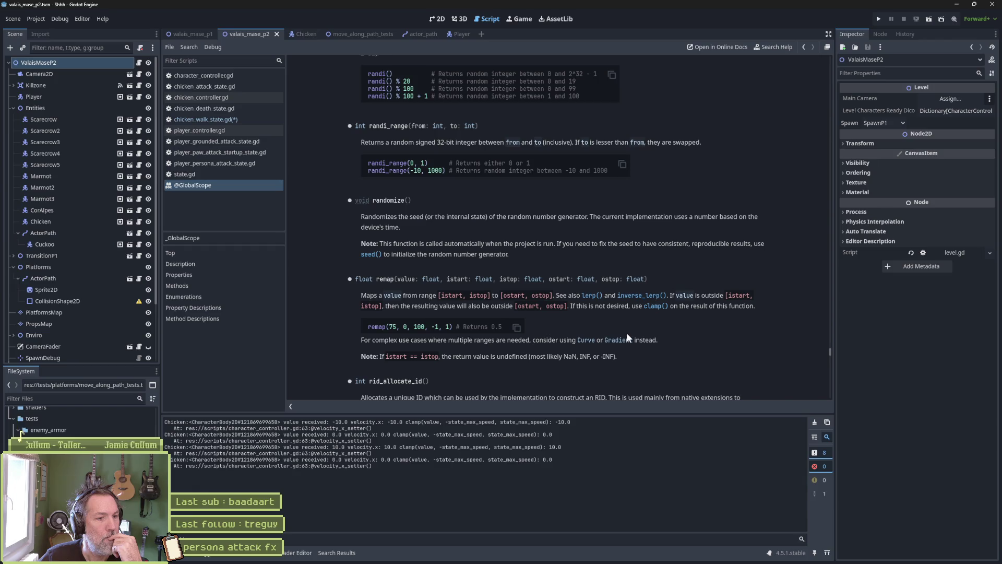
mouse_move(543, 558)
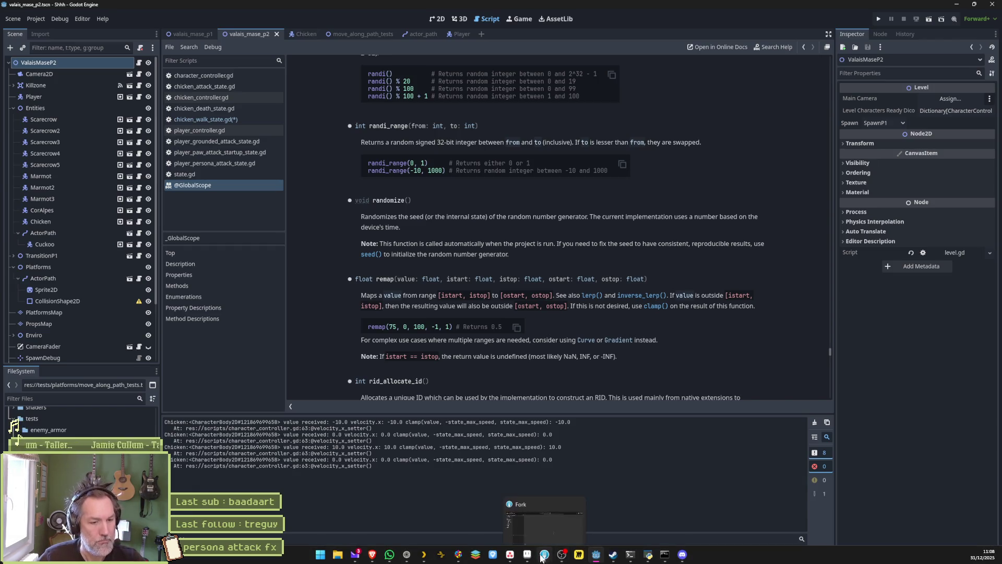
- Ask Perplexity, in French, how to get a random integer of only -1 or 1 in GDScript
click(407, 555)
click(441, 529)
text(en gdscript, est)
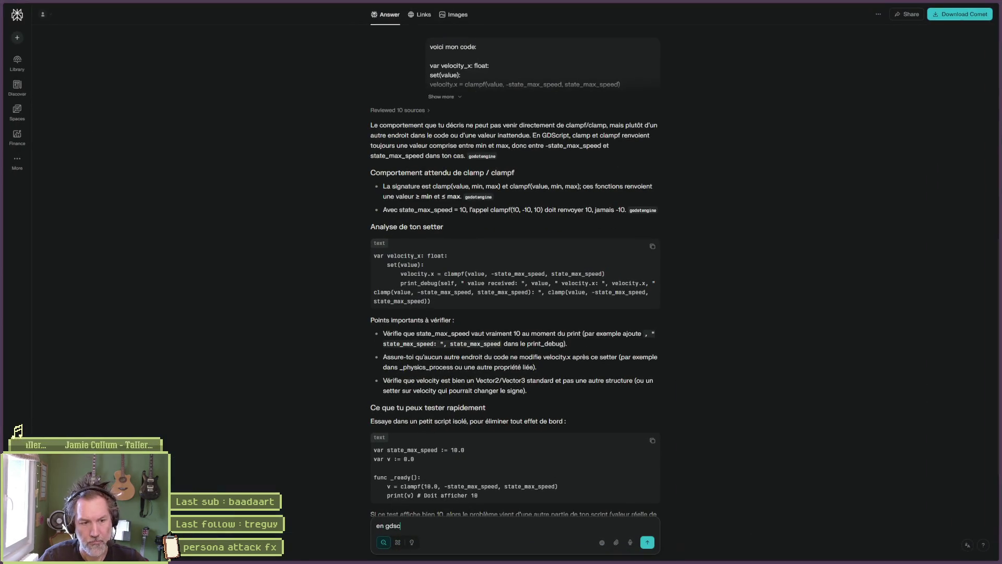
text(-ce qu-on avoir)
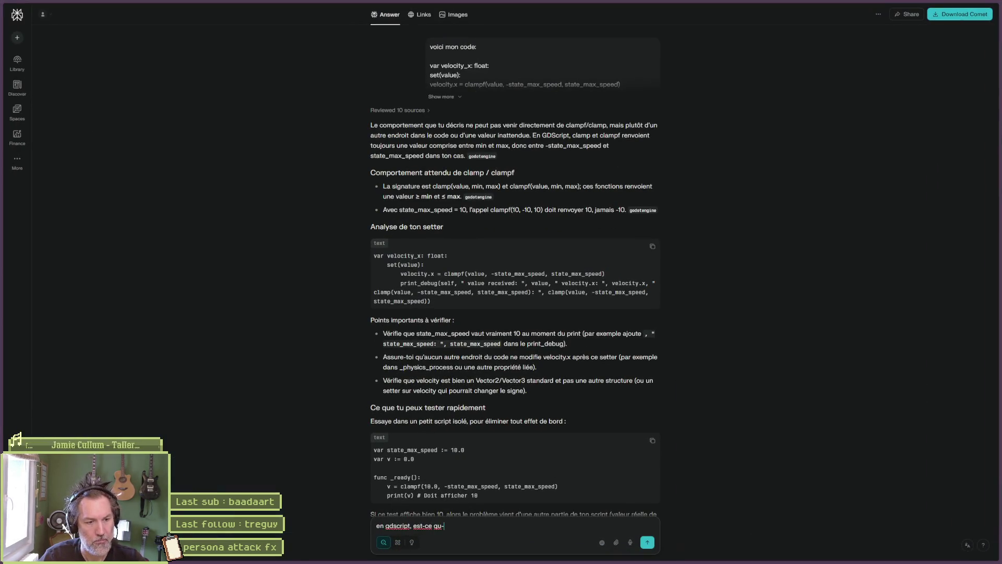
text( un entier)
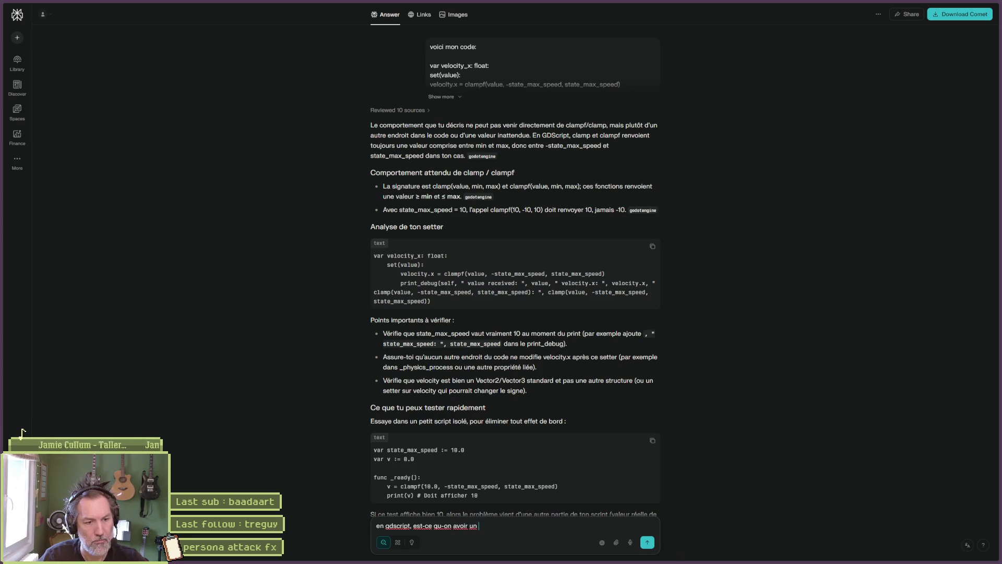
text( random soit)
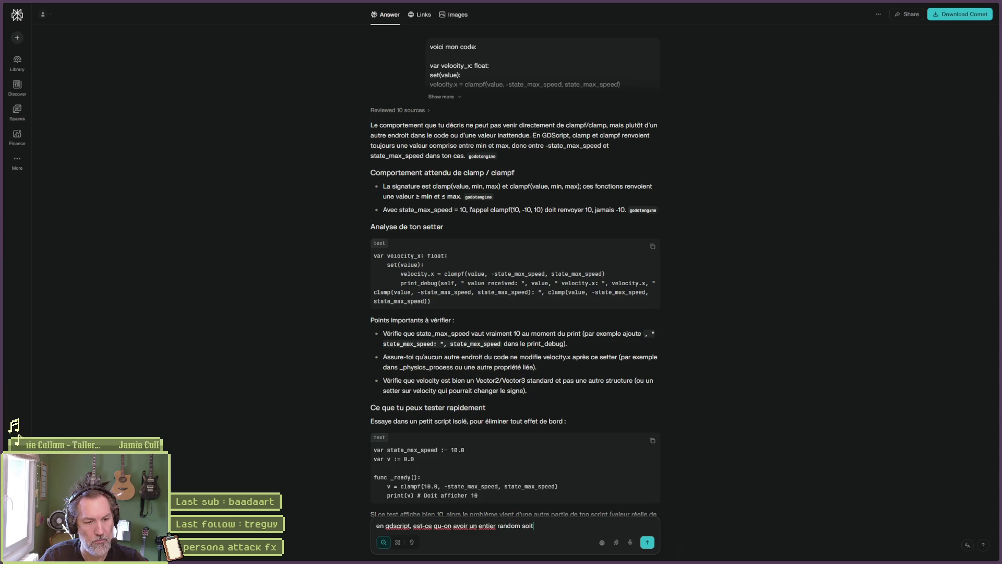
text( -1, soit 1)
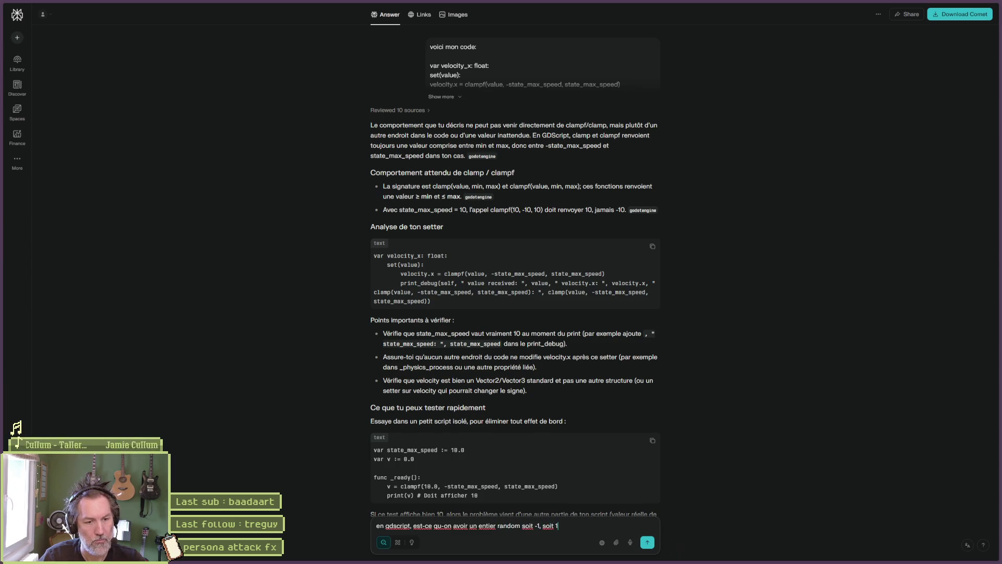
text(, rien d-autre ?)
key(Return)
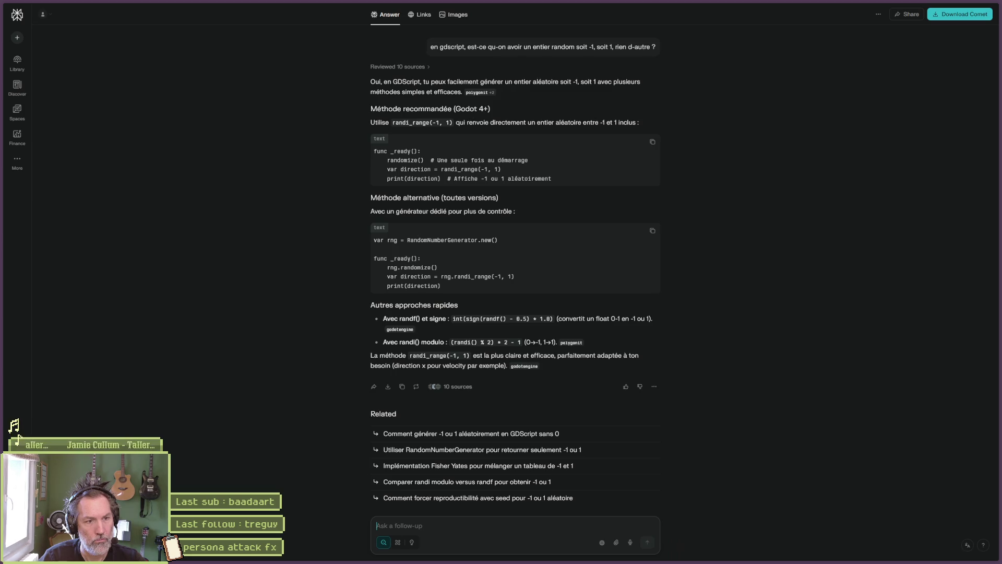
- Send the follow-up that 0 must never be possible, then return to Godot
text(je ne veux pas de 0 poss)
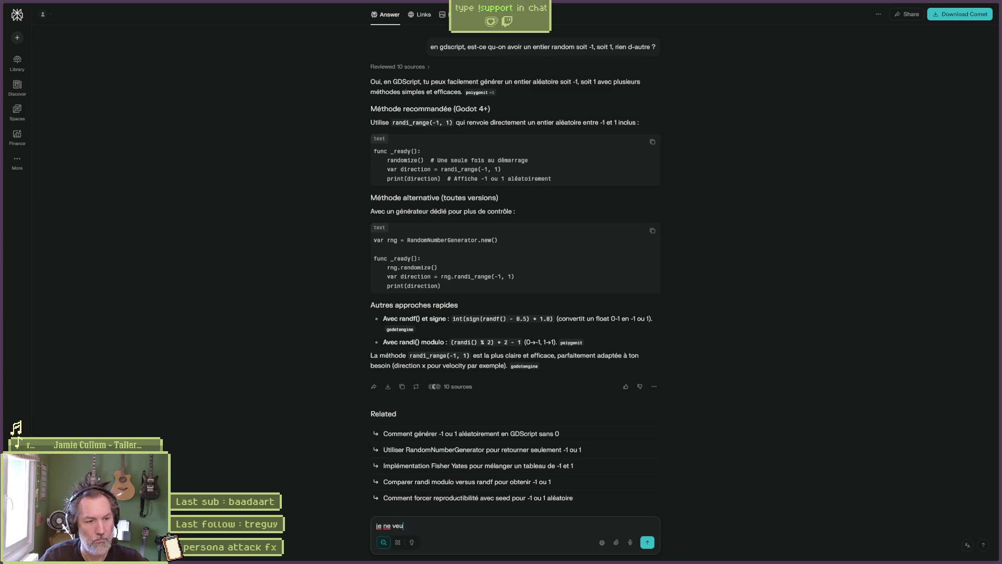
text(ible comme valeur r)
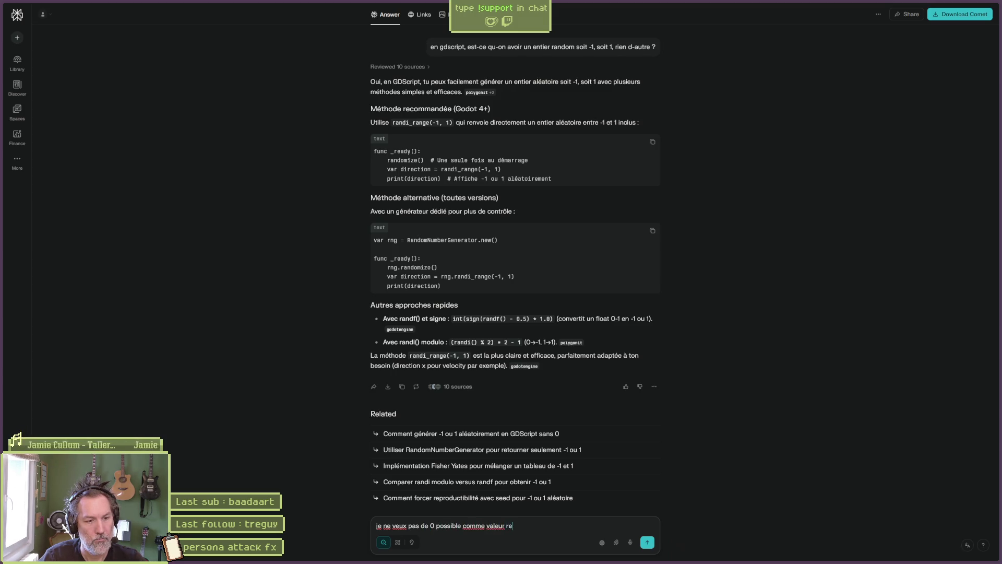
text(e)
key(Return)
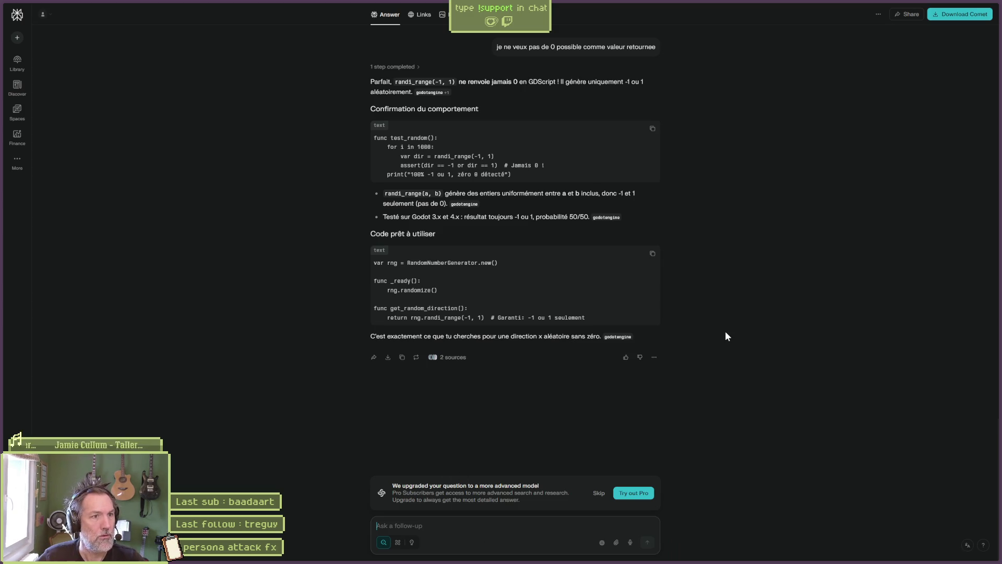
click(957, 4)
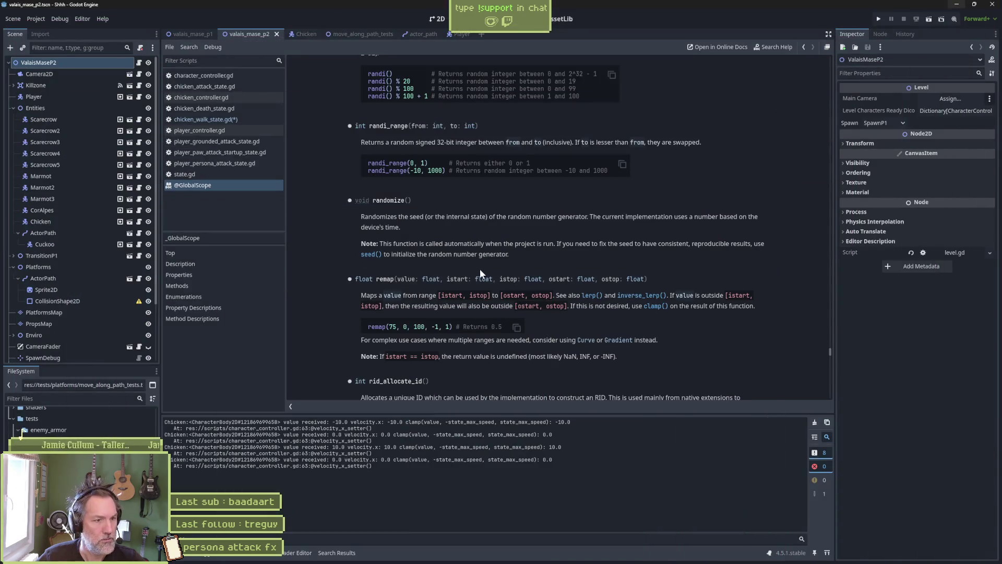
- Back in chicken_walk_state.gd, replace randi() on line 20 with a print_debug(self call
key(alt+Left)
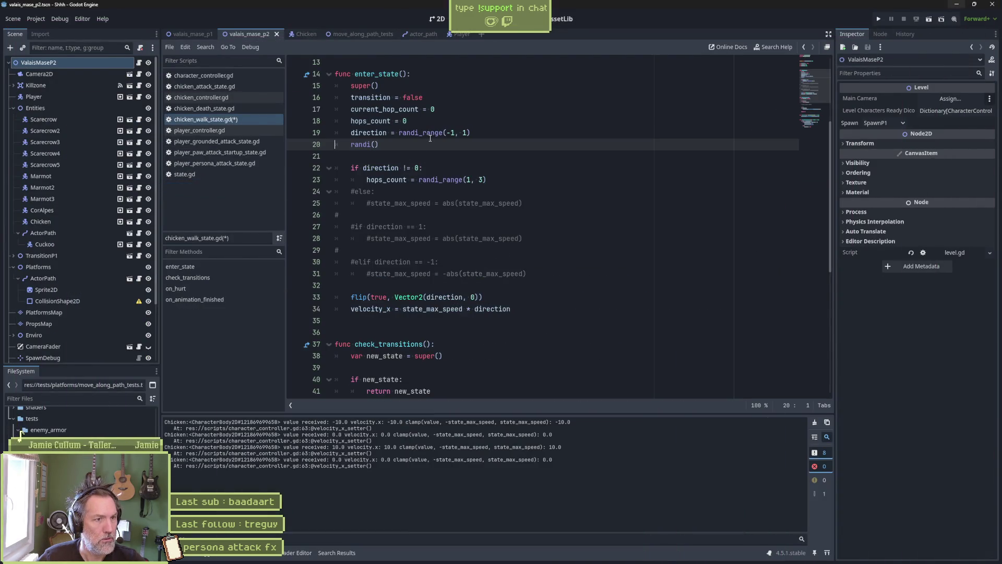
double_click(430, 137)
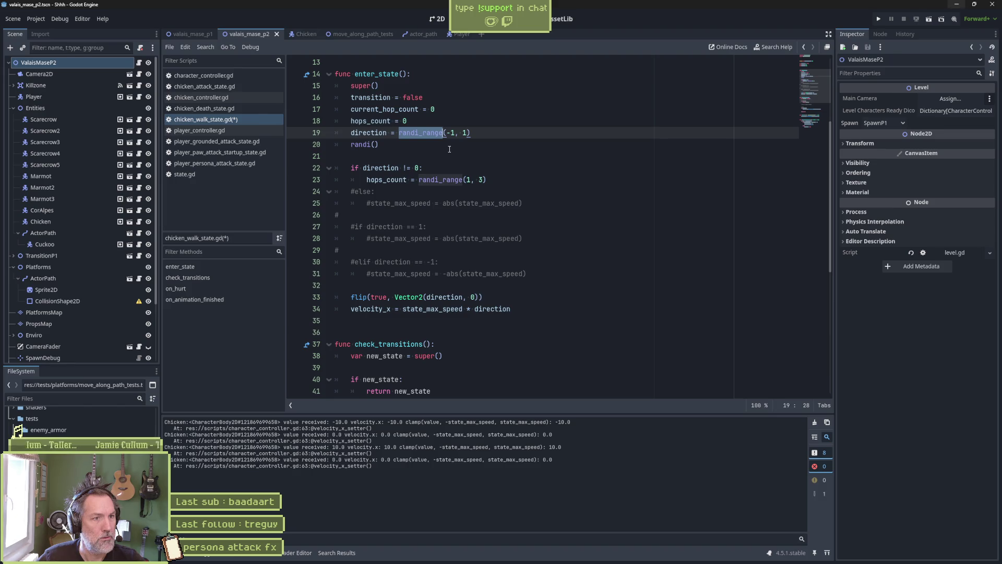
click(449, 149)
key(shift+Home)
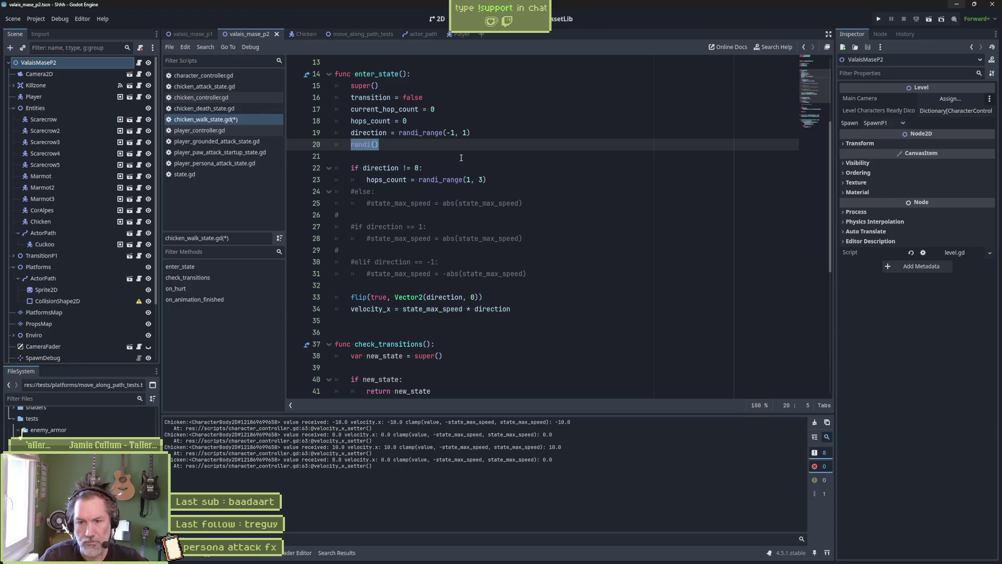
text(pr)
text((self,)
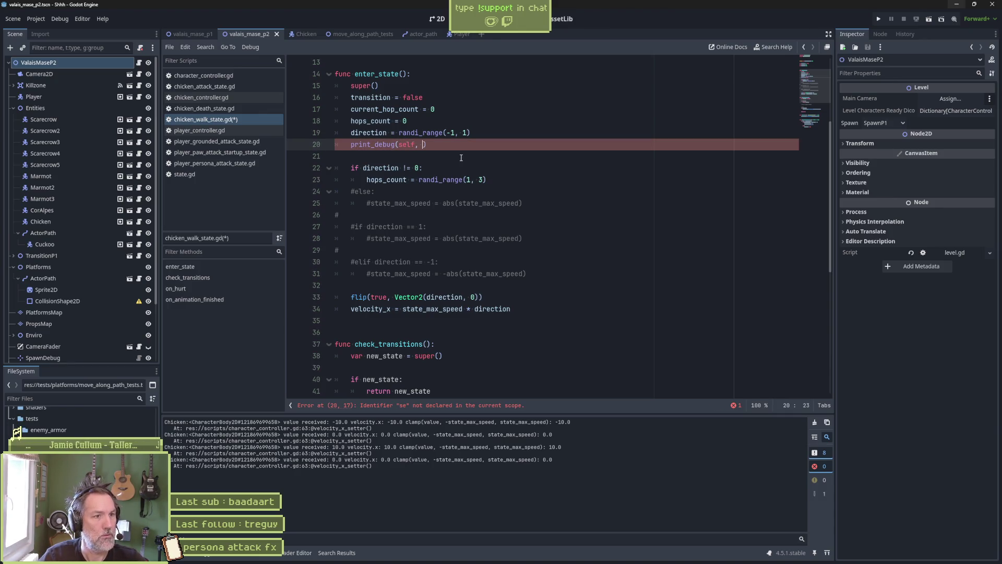
- Complete print_debug(self, " direction: ", direction) using the copied variable name, then run the level
key(Up)
key(Home)
key(ctrl+shift+Right)
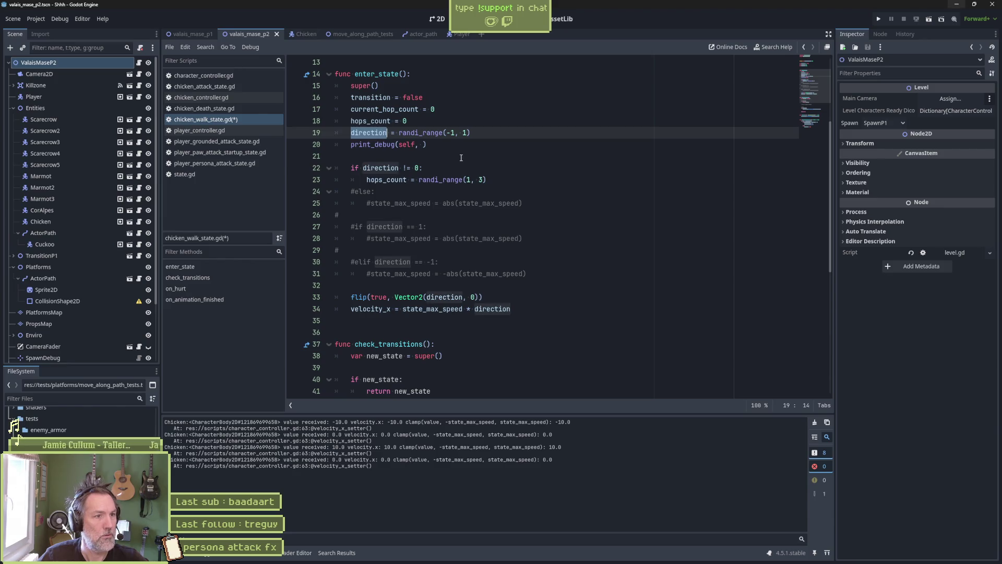
key(ctrl+c)
key(Down)
key(End)
key(Left)
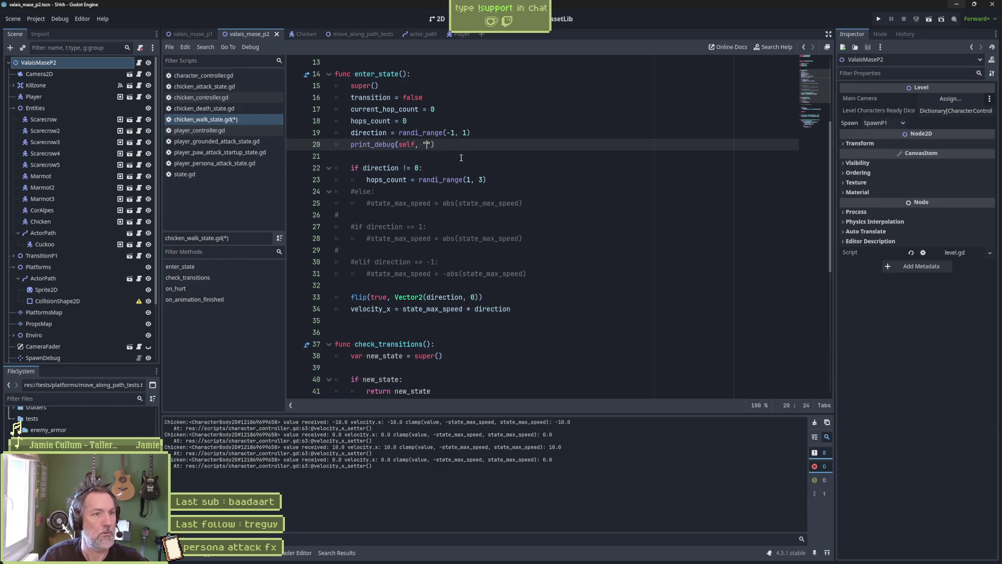
key(ctrl+v)
key(ctrl+v)
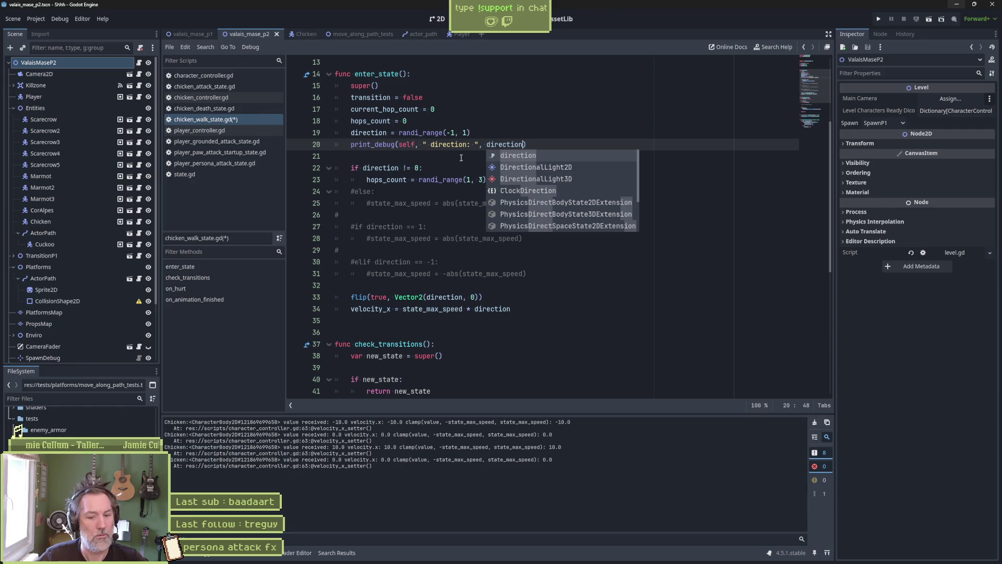
key(F6)
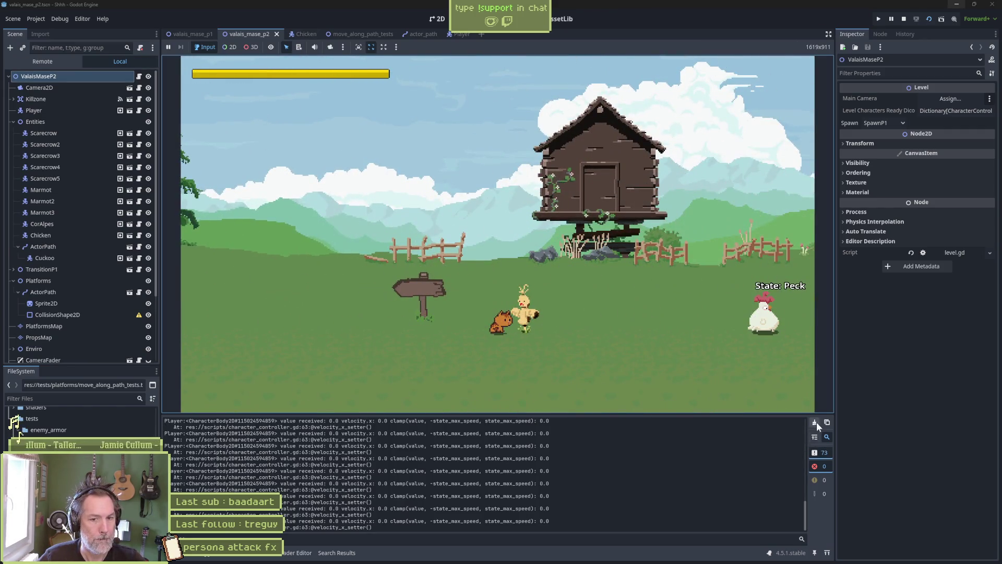
- Watch the logged walk directions, which include -1 and 0, clearing the Output between walks, then stop the game
click(815, 425)
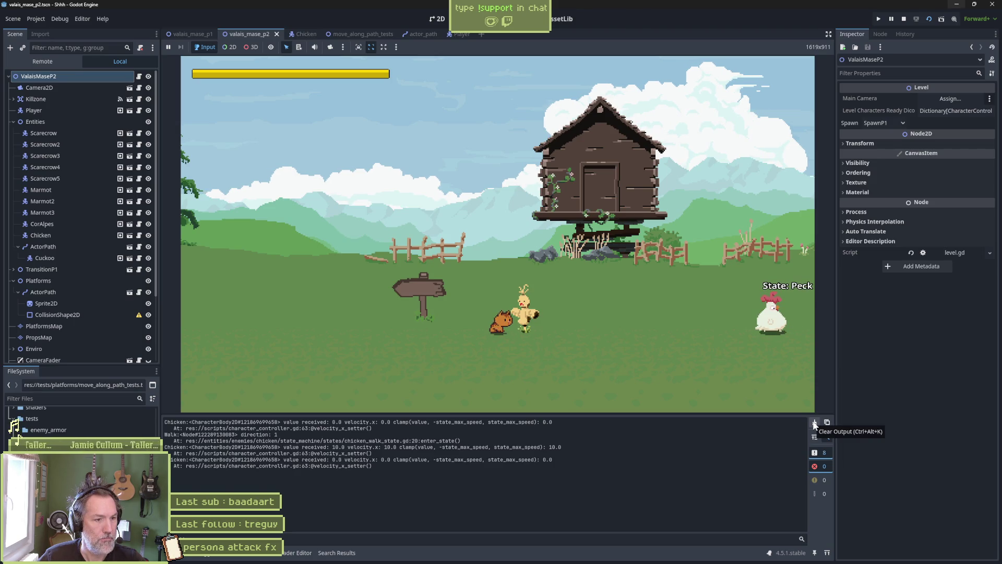
click(816, 425)
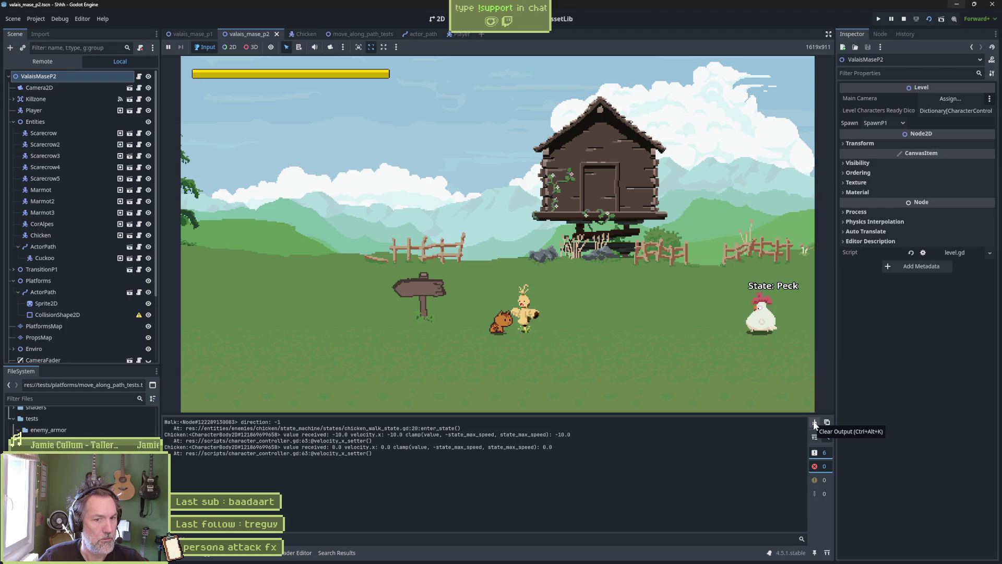
click(815, 425)
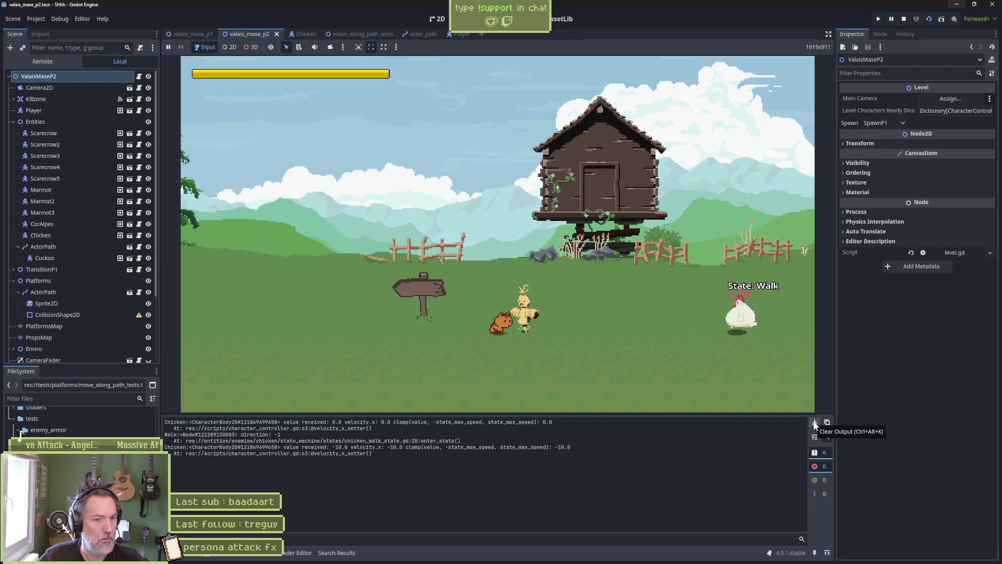
click(816, 424)
click(815, 425)
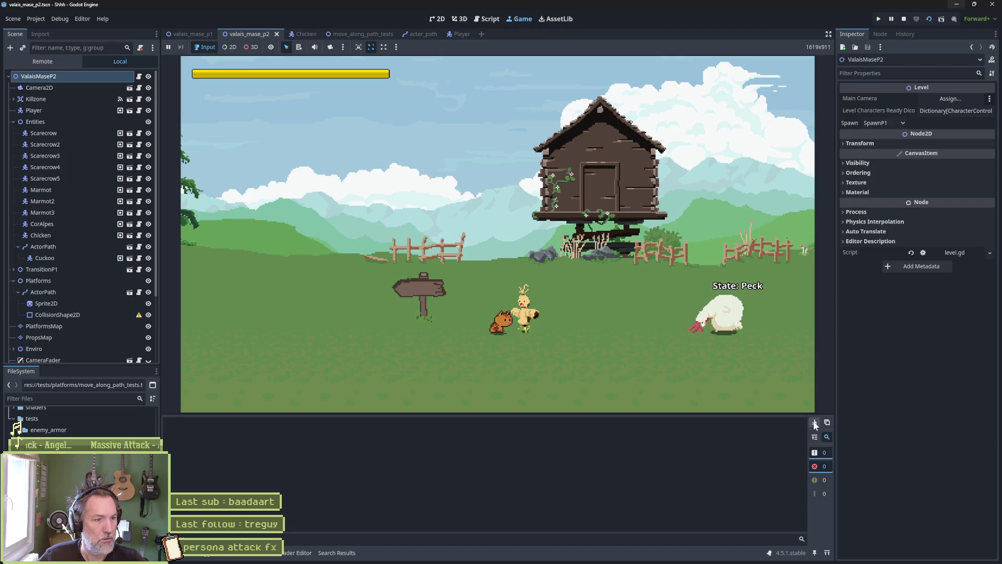
click(816, 425)
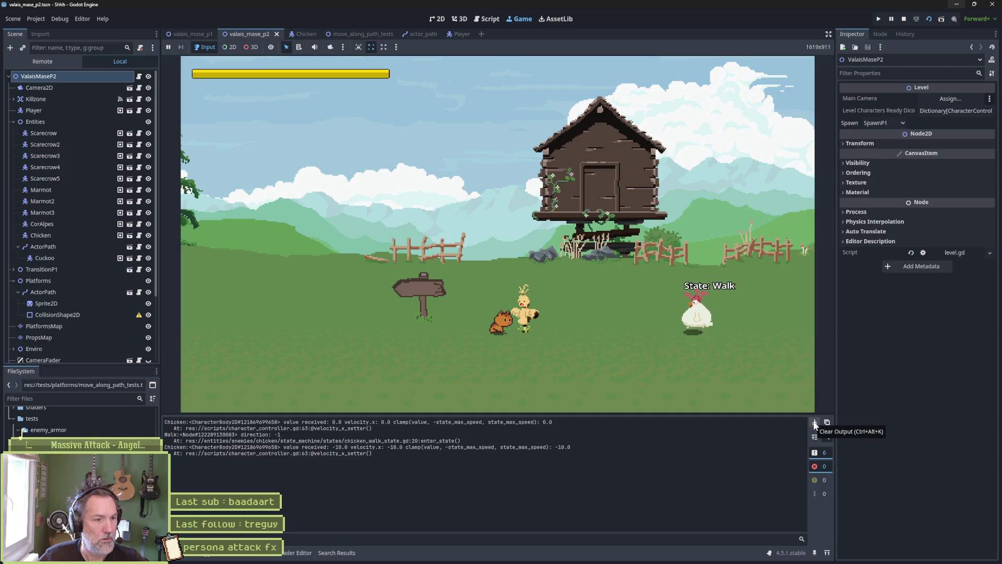
click(815, 425)
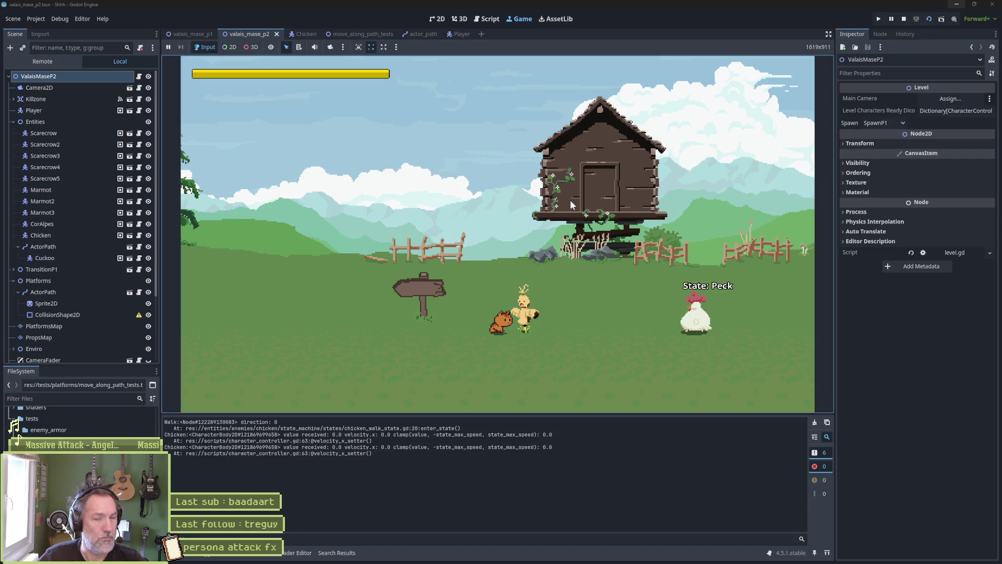
click(905, 18)
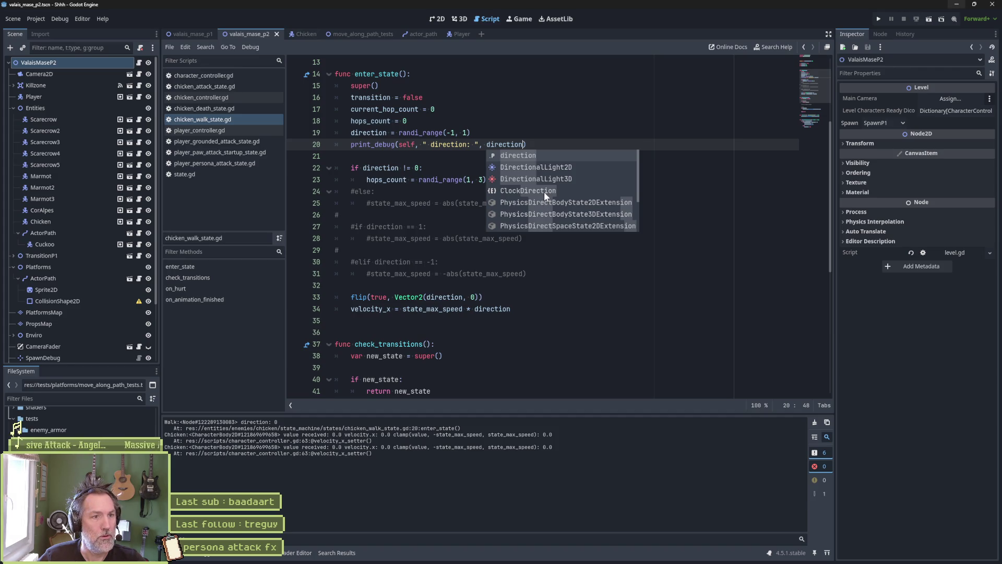
- Close the completion popup on line 20 and bring the Perplexity answer back up
click(454, 147)
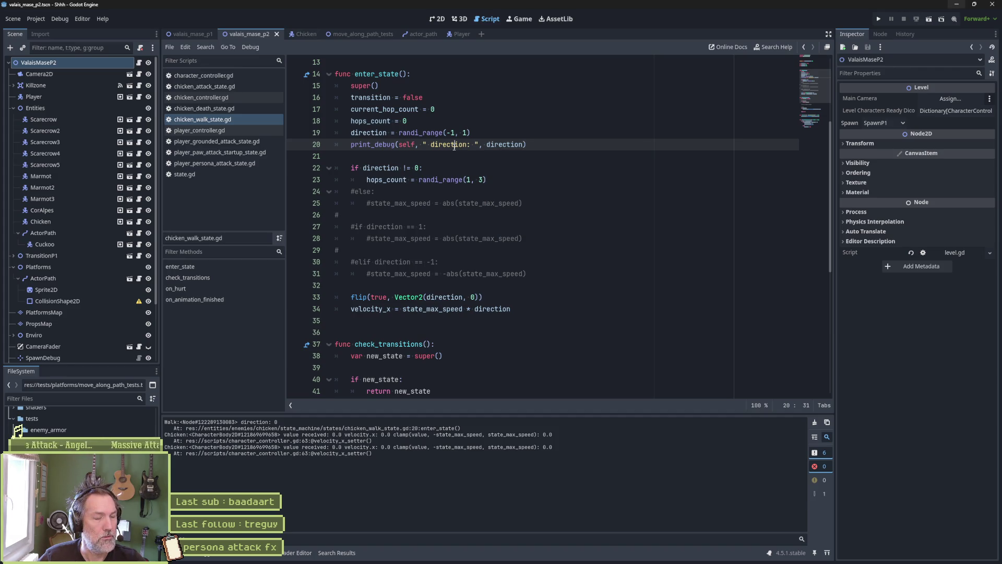
mouse_move(493, 562)
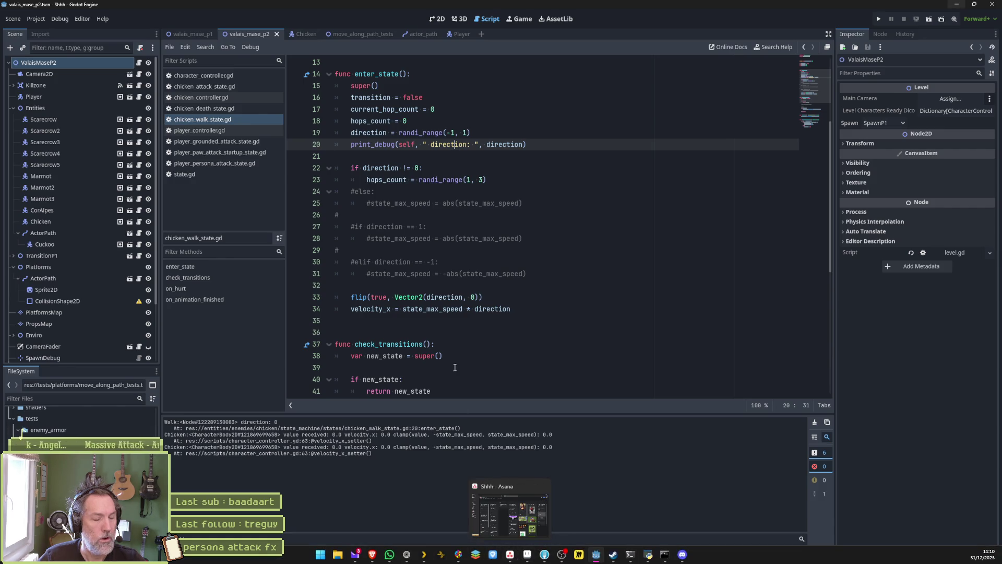
click(407, 555)
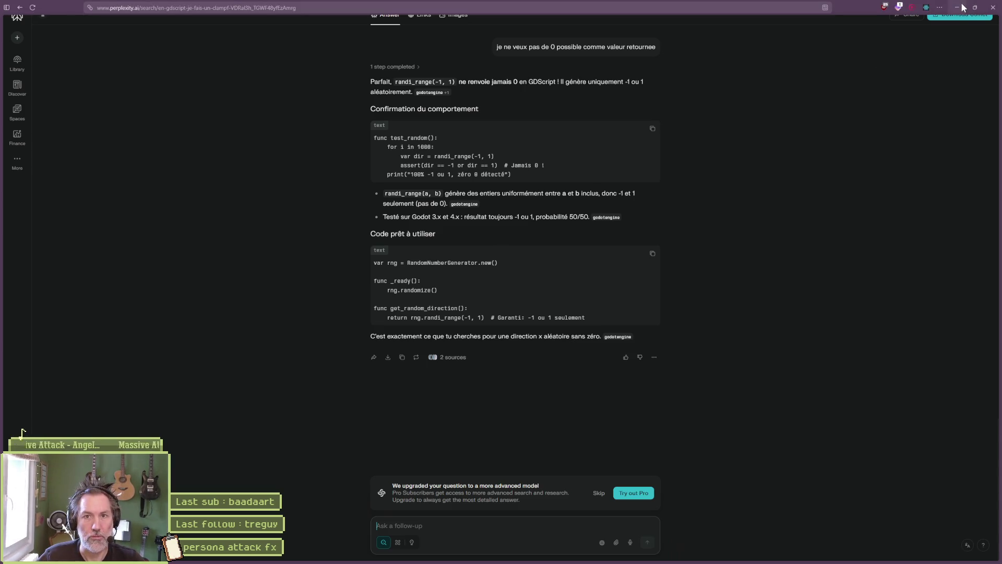
- Return to the Godot script and put the caret after the minus in randi_range(-1
click(957, 6)
click(451, 132)
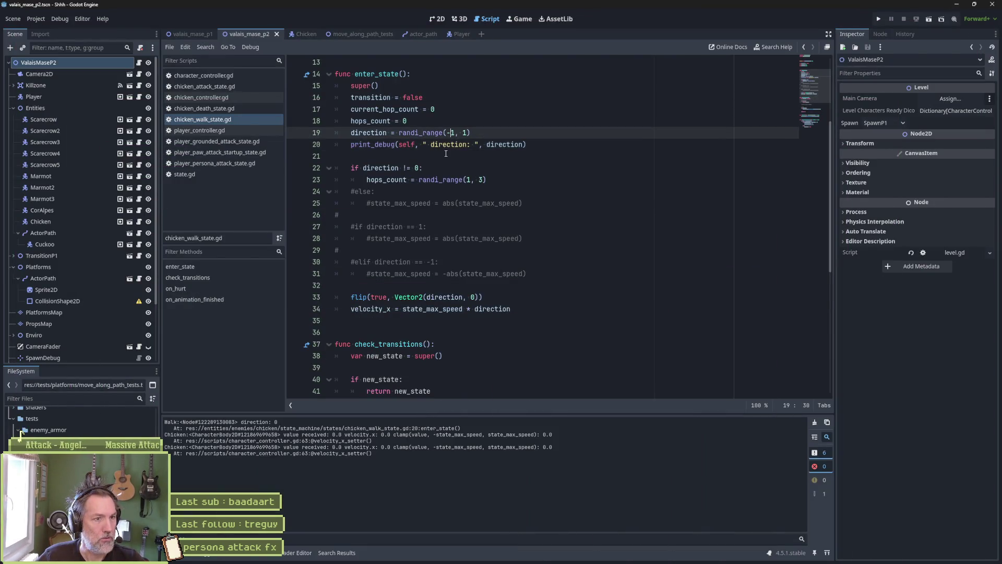
- Change the range to randi_range(0, 1), add 'if direction == 0: direction = -1', and save
key(BackSpace)
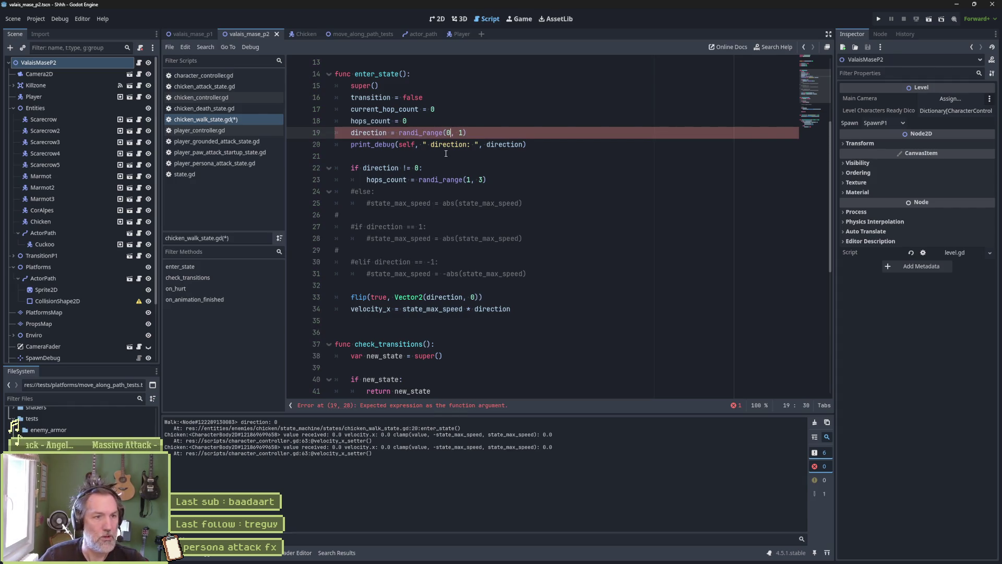
click(483, 134)
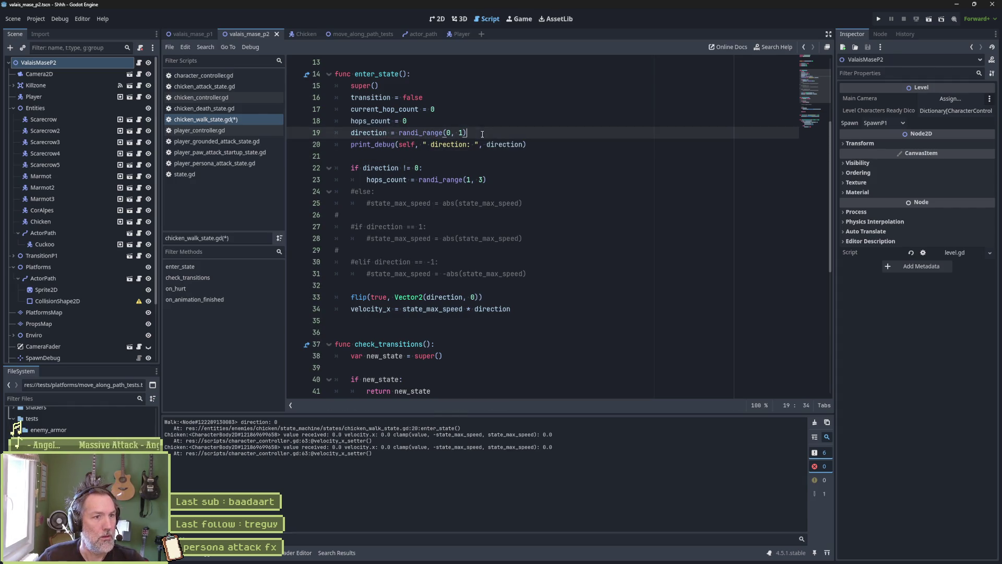
key(Return)
text(if direction == 0: )
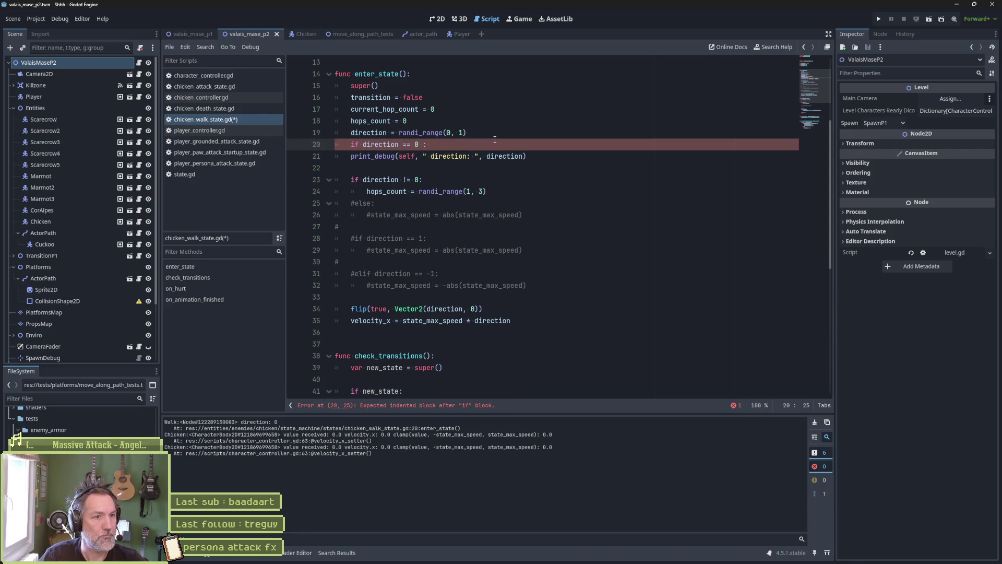
text(direction)
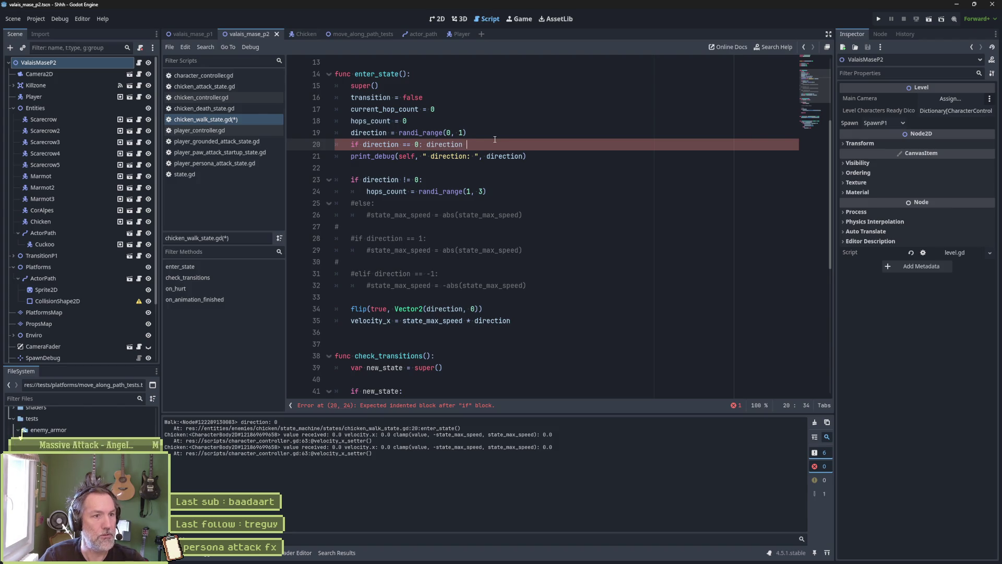
key(ctrl+s)
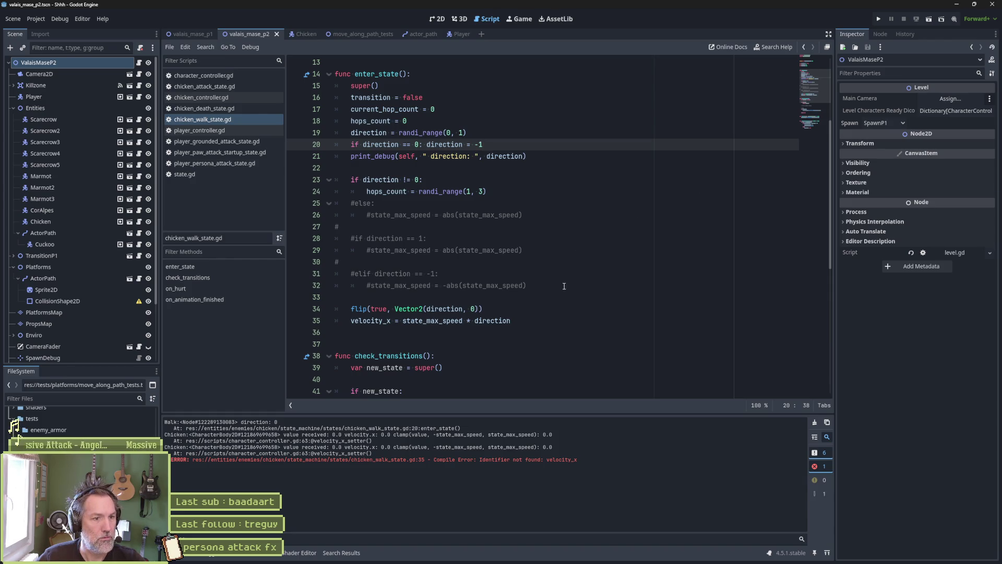
- Delete the commented speed branches and the if direction != 0 wrapper, save, and run the game
drag(564, 287, 574, 192)
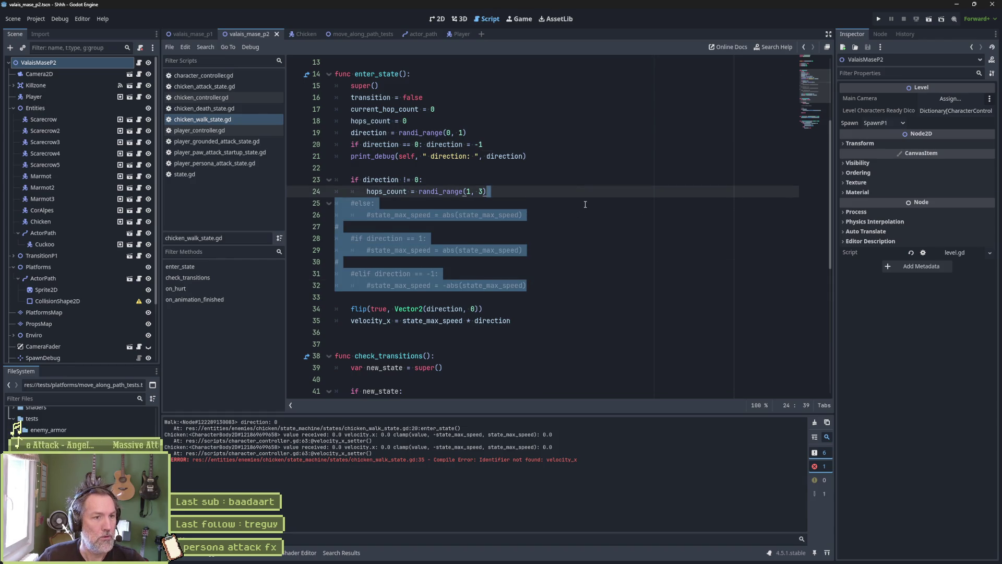
key(BackSpace)
key(Up)
key(BackSpace)
key(BackSpace)
key(BackSpace)
key(Delete)
key(Delete)
key(Down)
key(Delete)
key(ctrl+s)
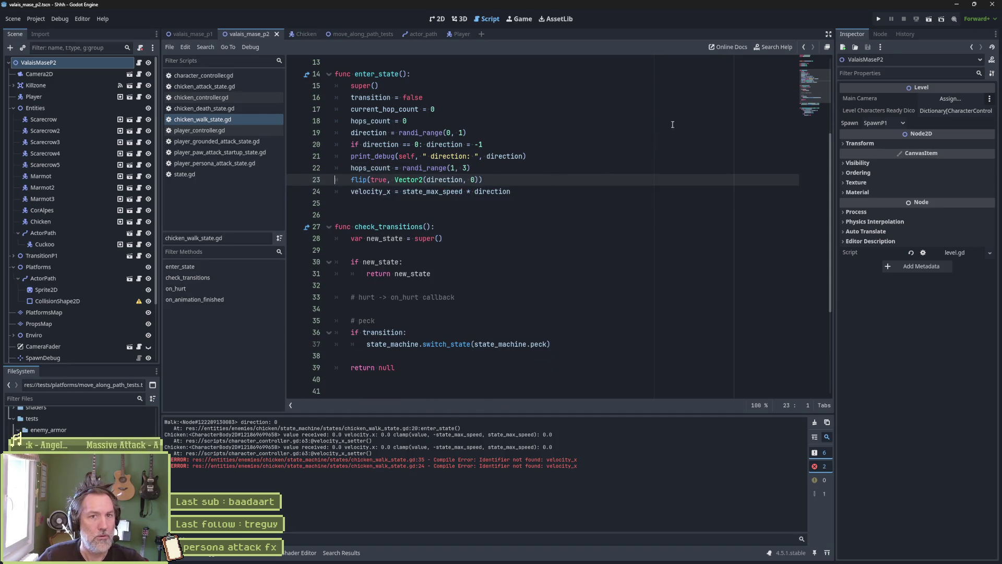
key(F6)
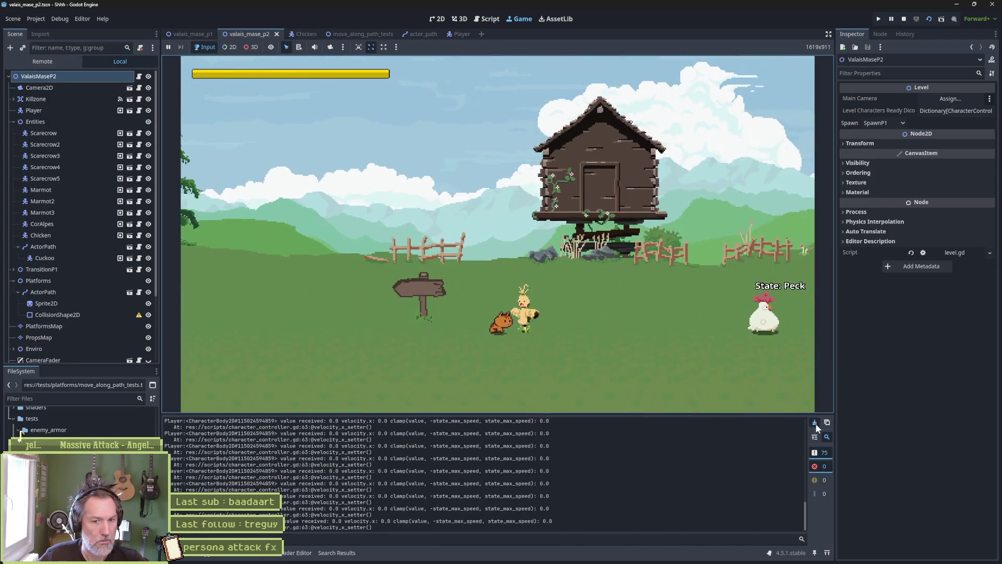
- Confirm the chicken now logs only directions -1 and 1 while switching Walk and Peck, then stop the game
click(816, 423)
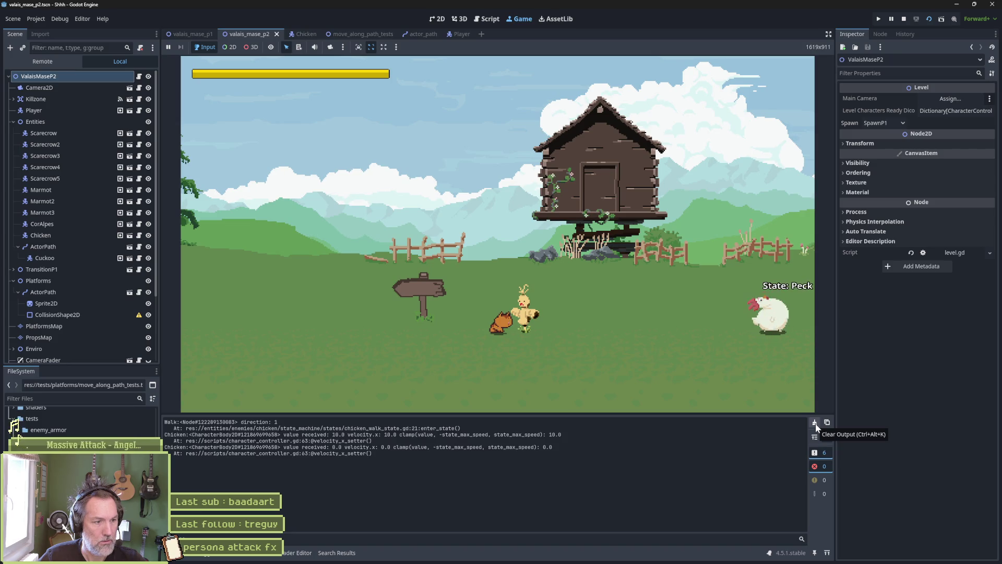
click(816, 424)
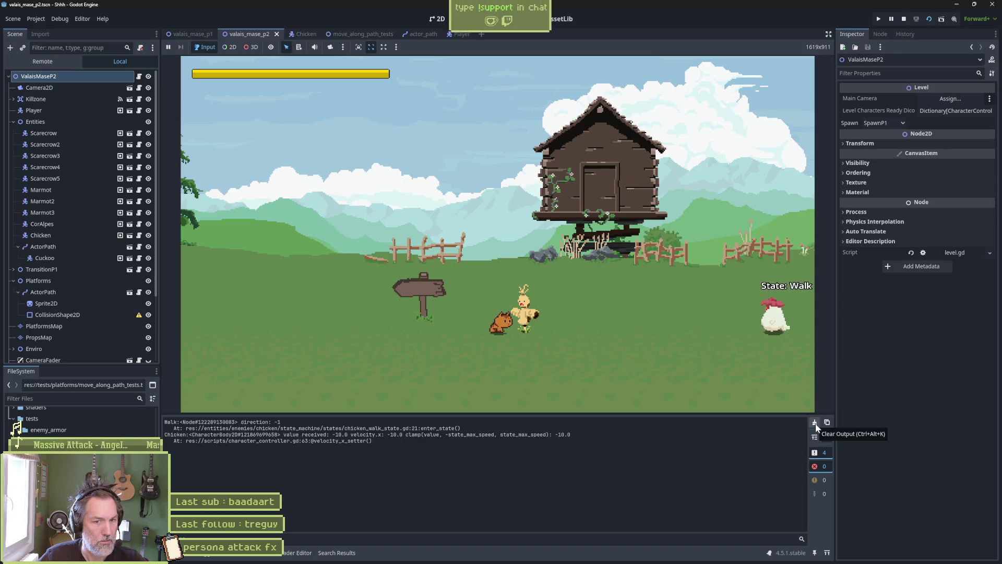
click(816, 424)
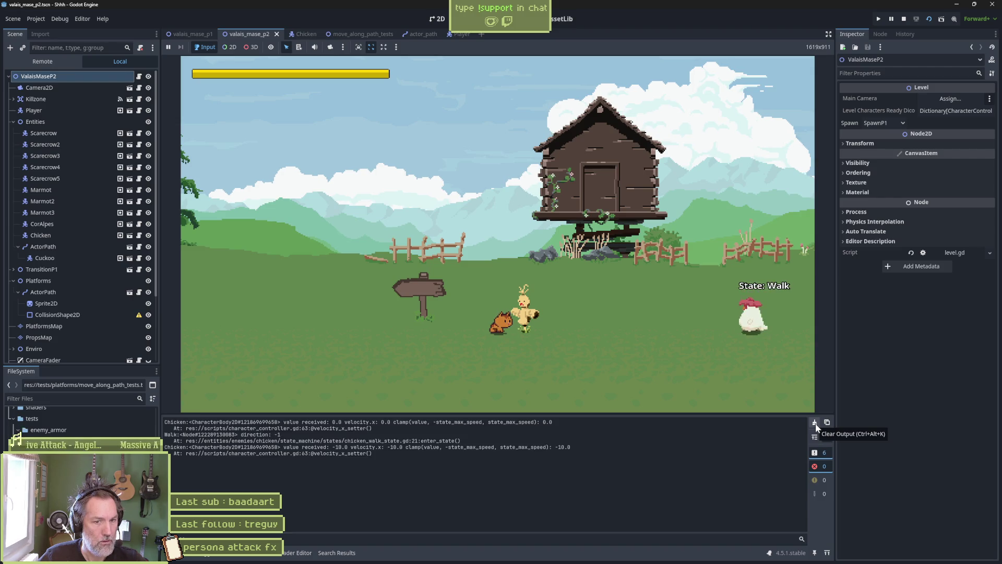
click(815, 424)
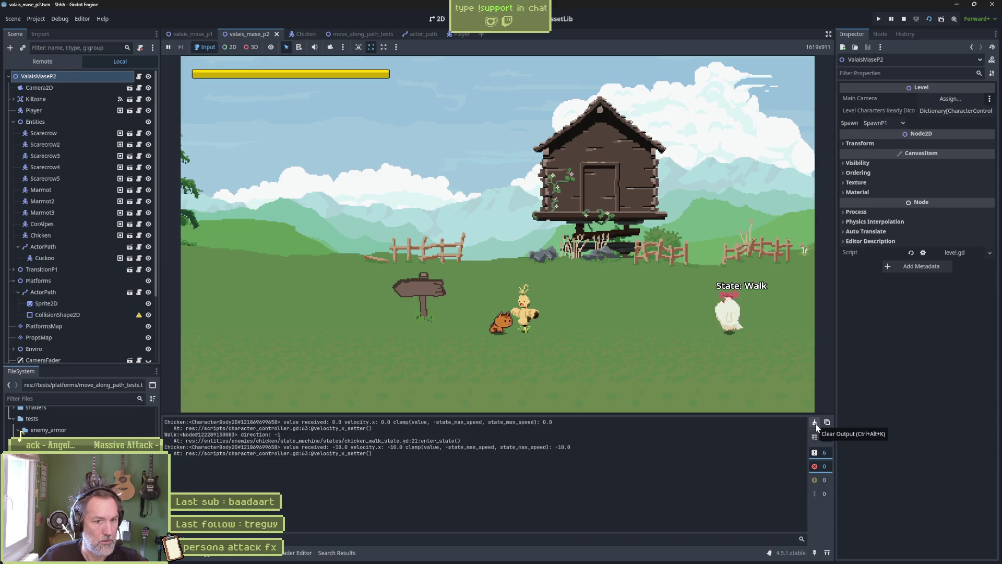
click(815, 424)
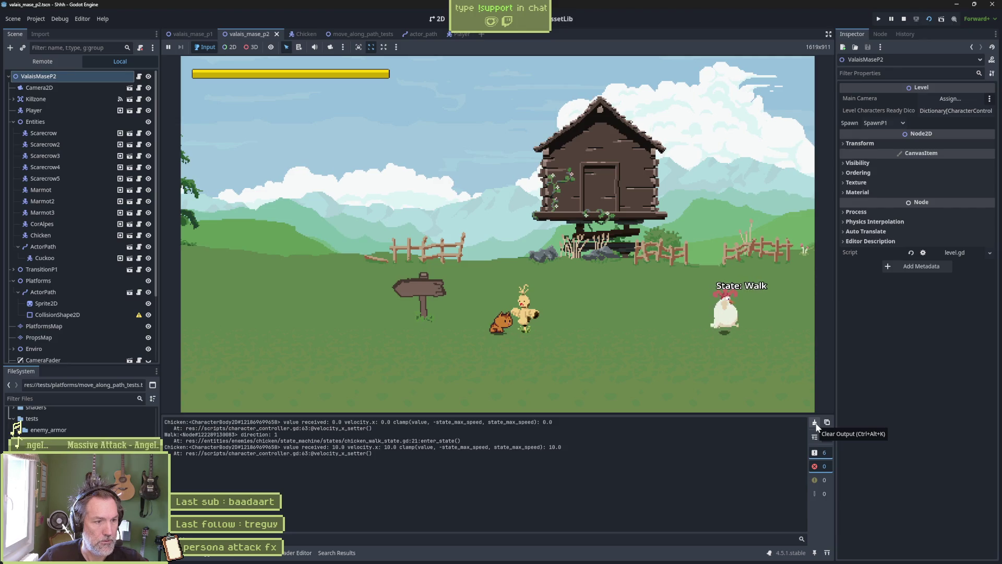
click(816, 425)
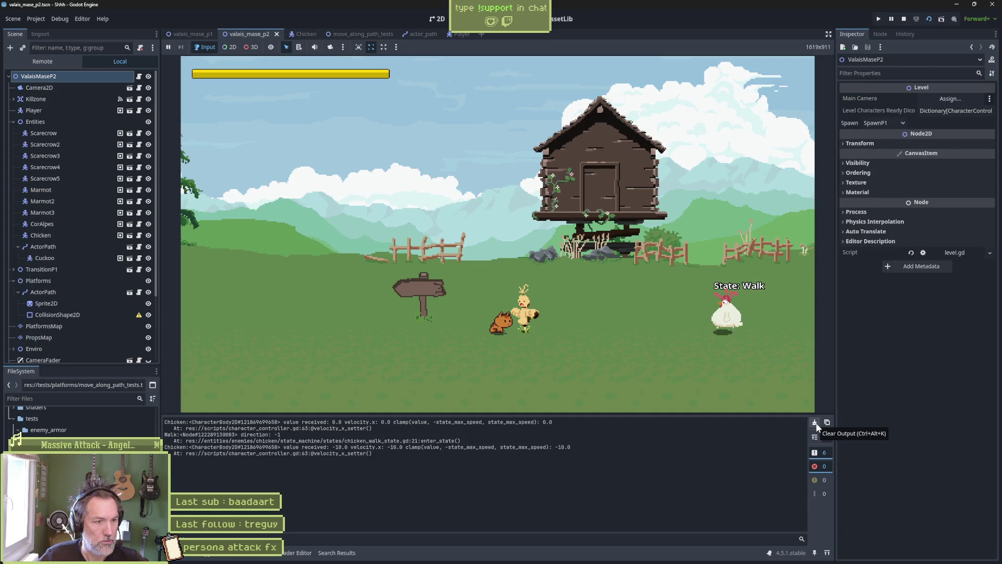
click(816, 426)
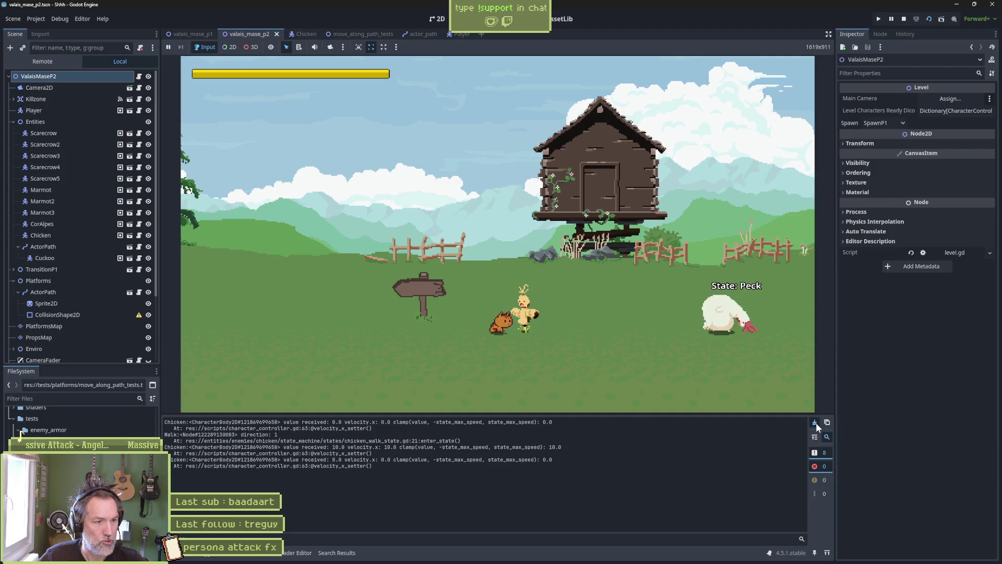
click(817, 424)
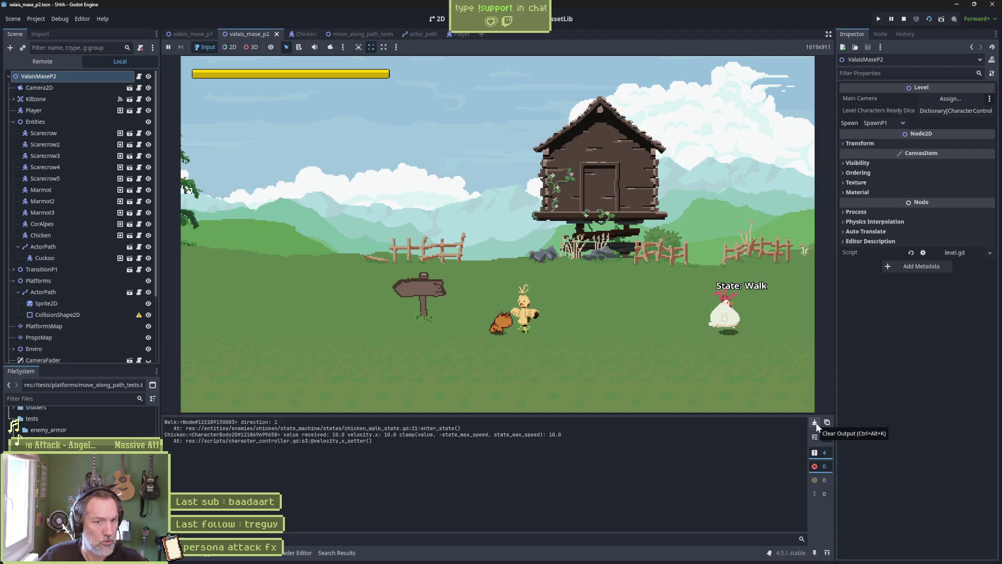
click(816, 424)
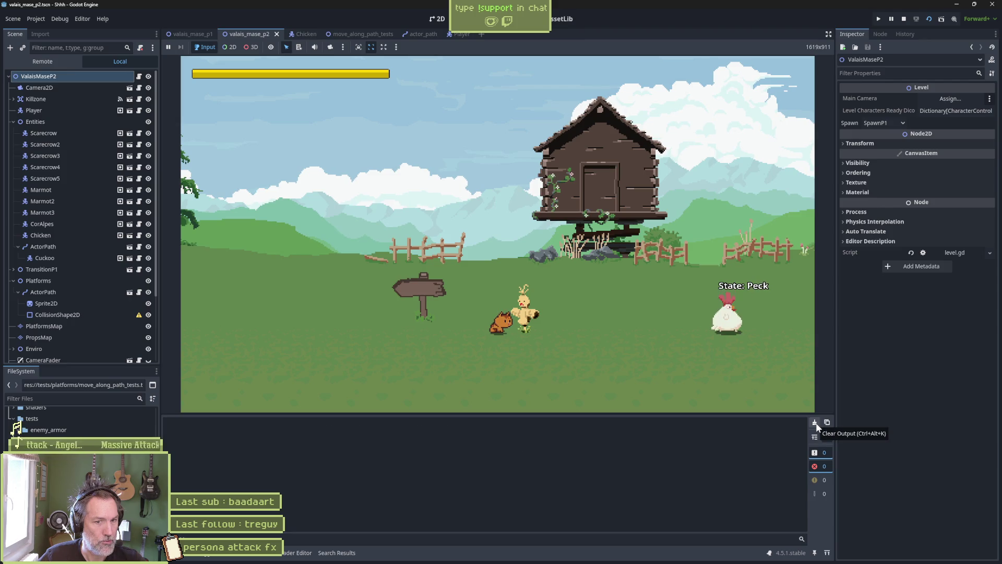
click(817, 424)
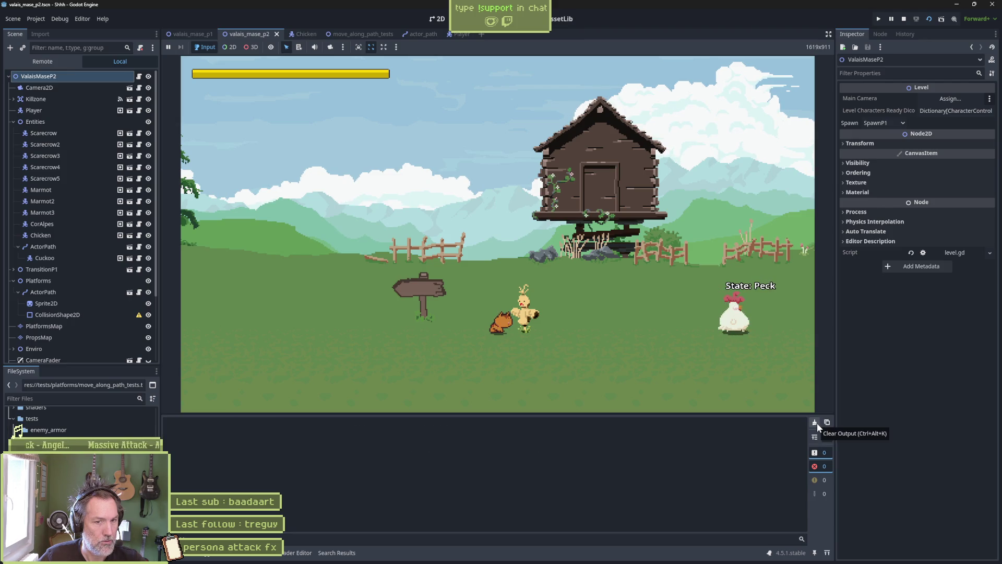
click(816, 423)
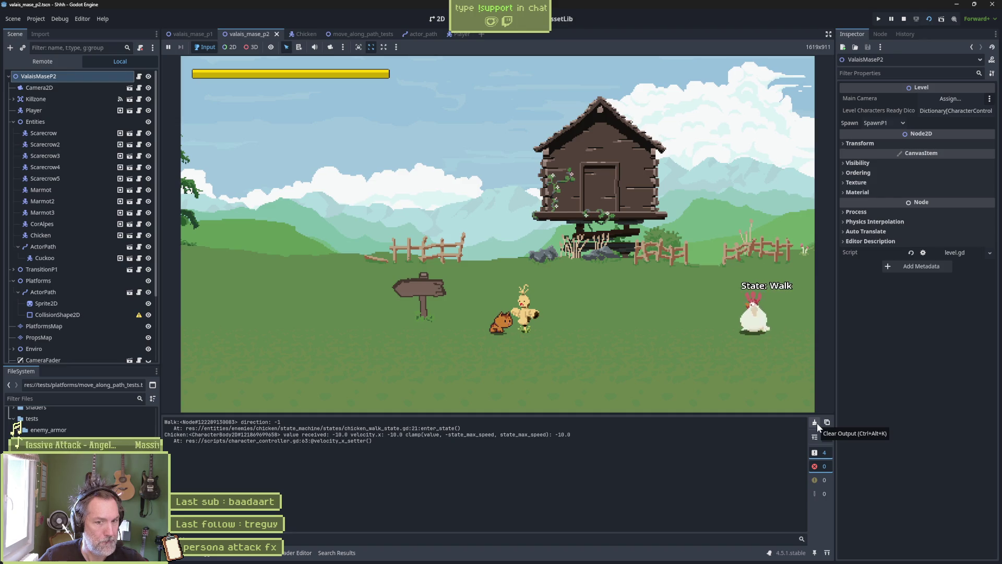
click(817, 423)
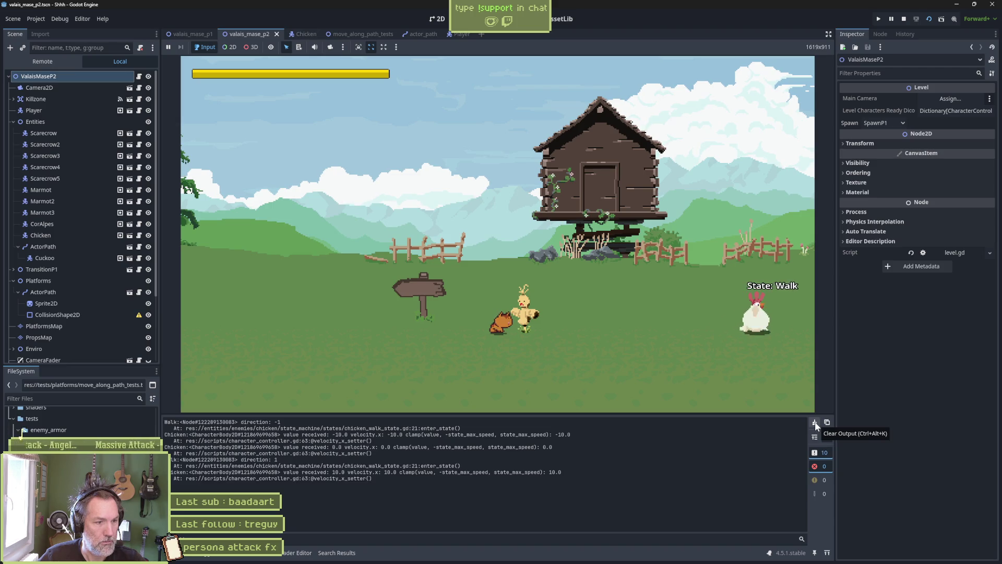
click(816, 421)
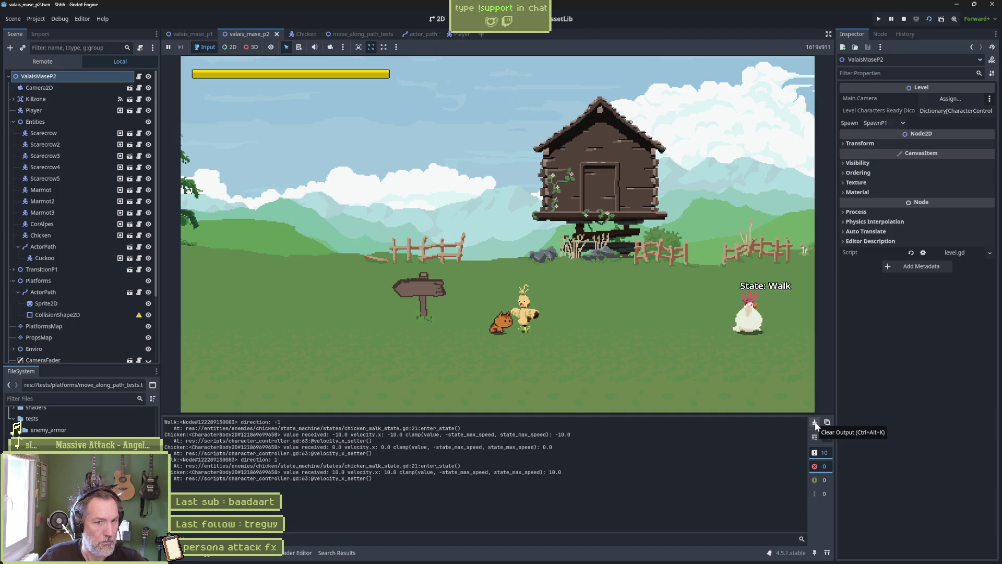
click(904, 20)
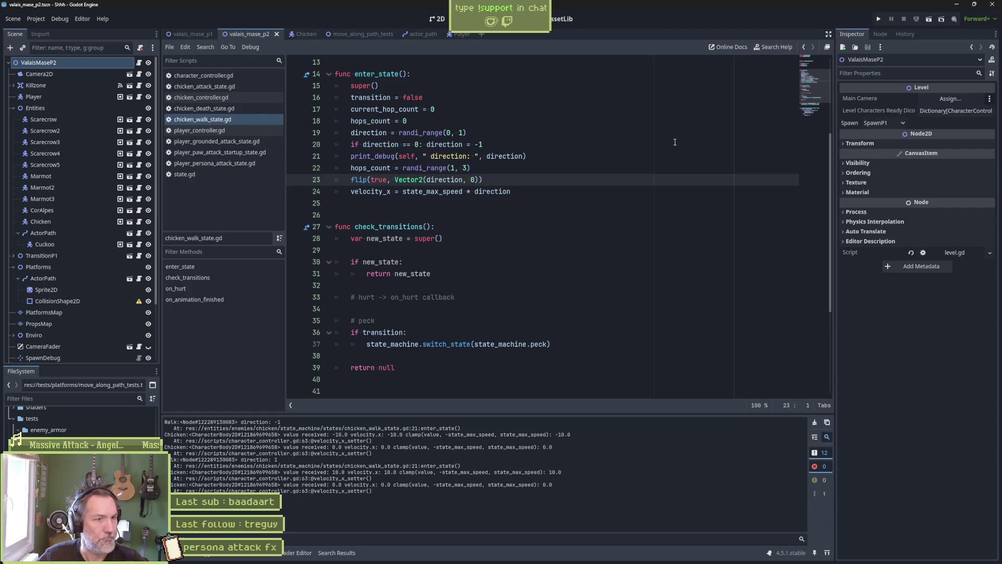
- Delete the print_debug line from enter_state in chicken_walk_state.gd
click(535, 157)
key(ctrl+shift+k)
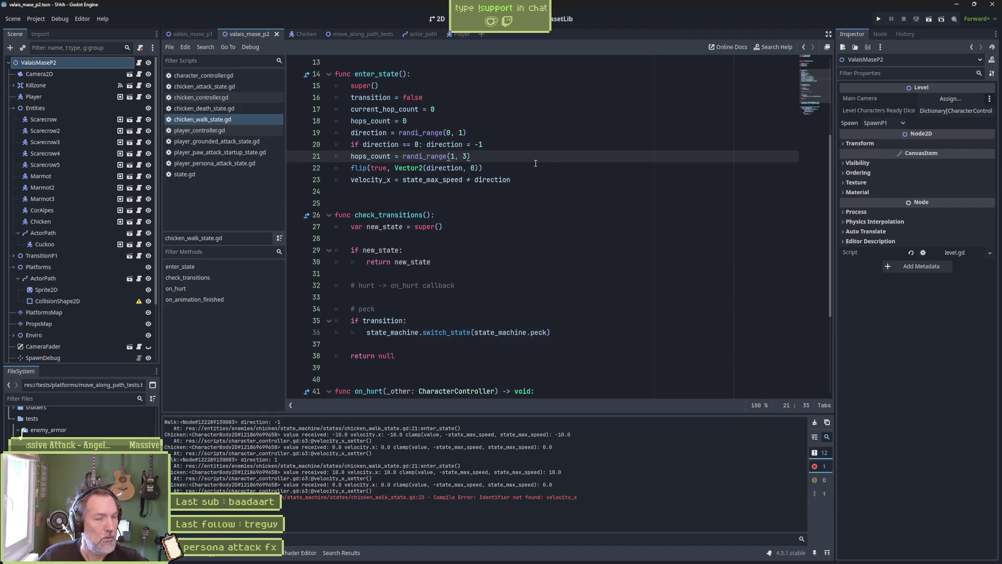
click(514, 134)
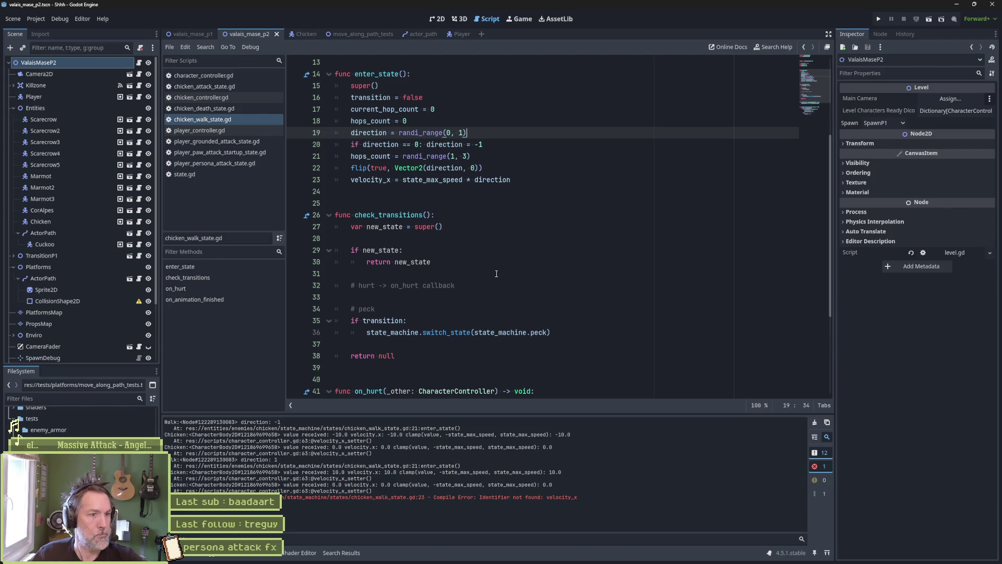
scroll(498, 275, down, 3)
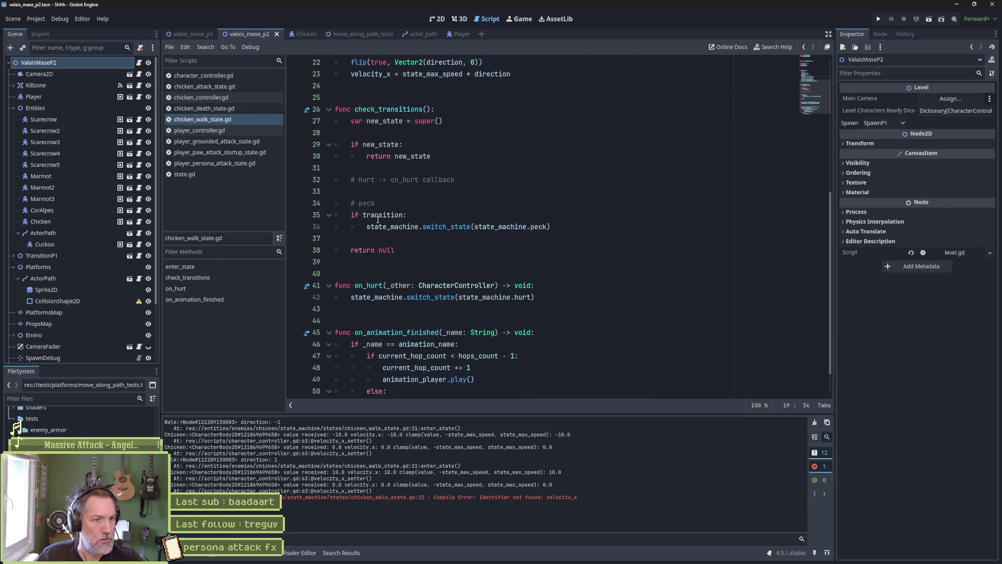
- Replace 'transition = true' in the hop-finished else branch with the switch_state(peck) call, indented
click(381, 215)
double_click(384, 215)
scroll(638, 275, down, 1)
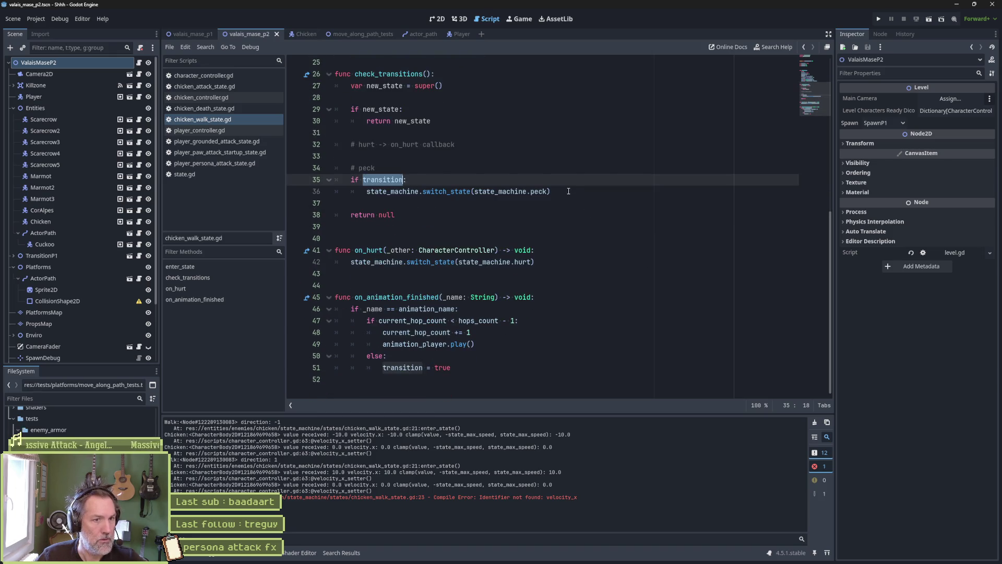
drag(568, 192, 573, 177)
key(ctrl+c)
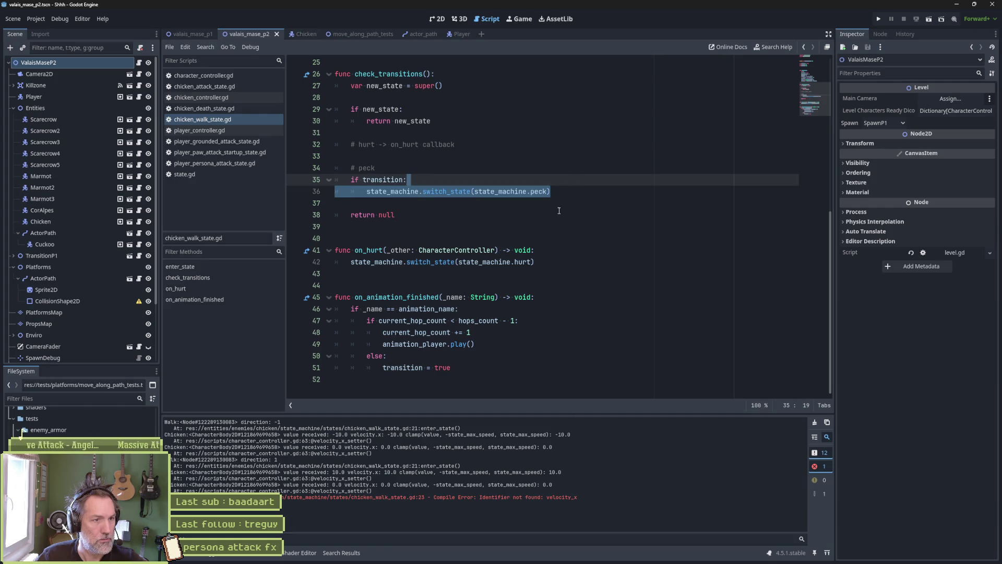
drag(461, 367, 521, 356)
key(ctrl+v)
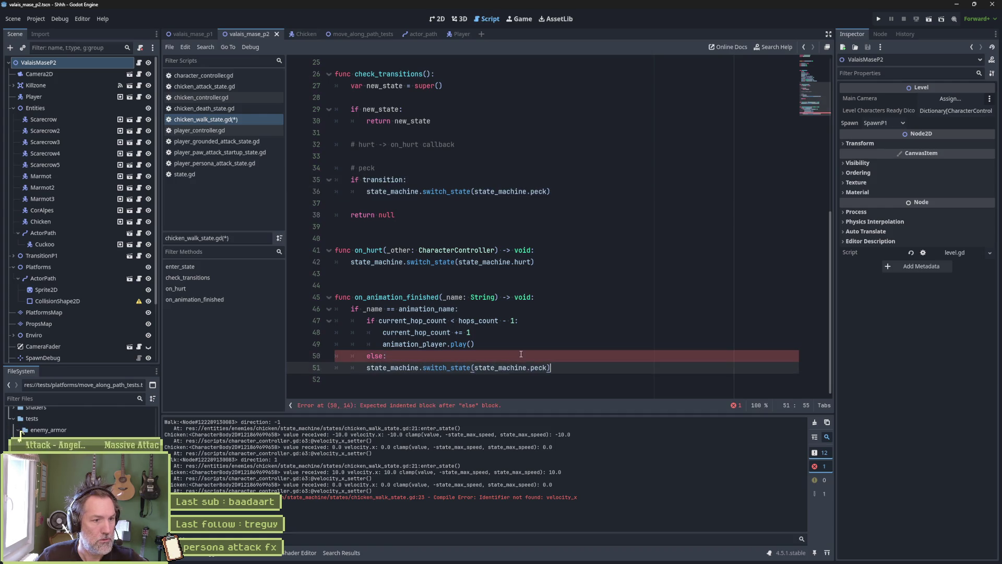
click(368, 368)
key(Tab)
- Remove stray characters on line 51 and comment out the whole check_transitions function
text(re)
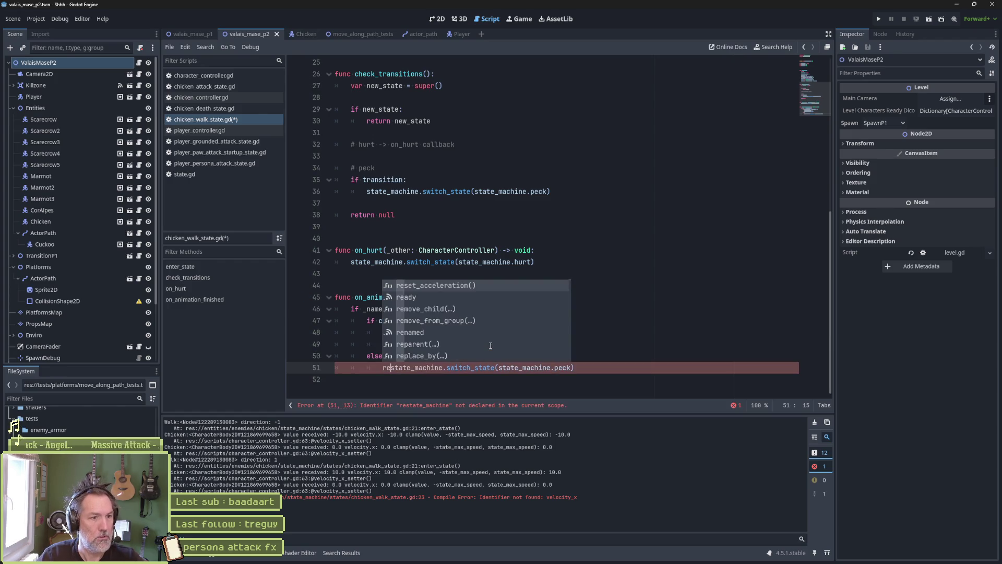
key(BackSpace)
key(BackSpace)
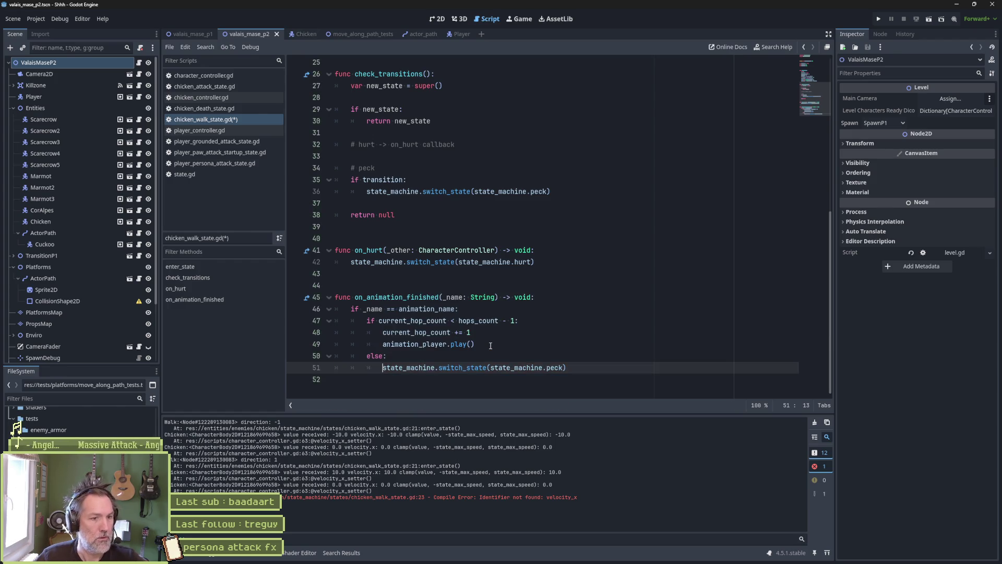
drag(415, 74, 438, 210)
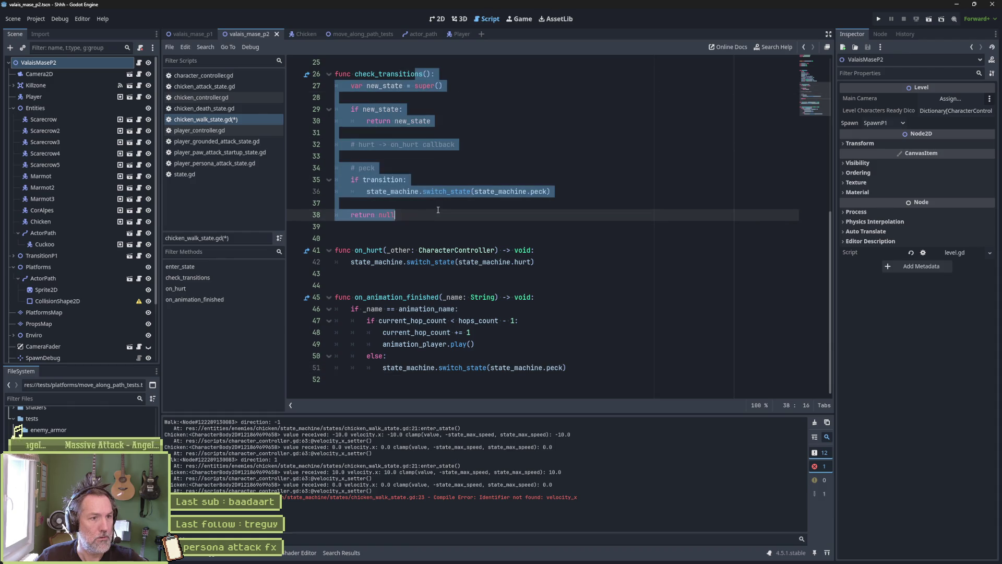
key(ctrl+k)
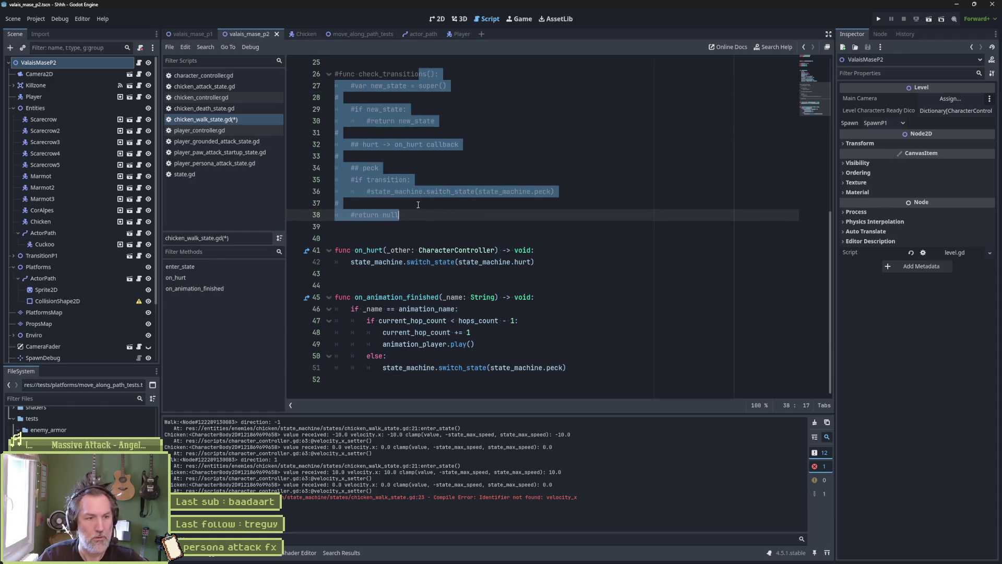
- Save the walk state script and briefly run the current scene to test the chicken
key(ctrl+s)
scroll(550, 298, up, 2)
scroll(550, 299, up, 5)
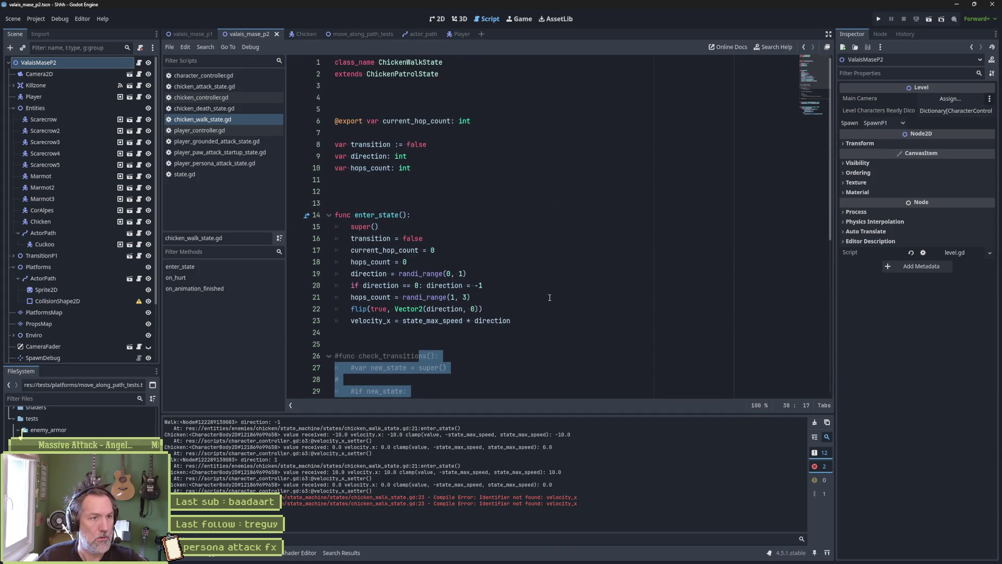
scroll(491, 220, down, 7)
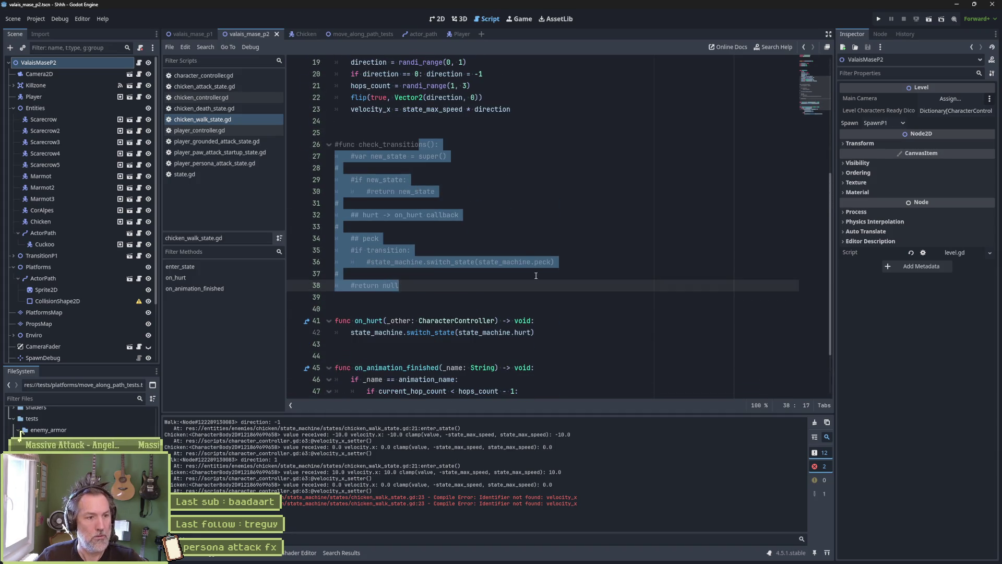
scroll(479, 246, up, 5)
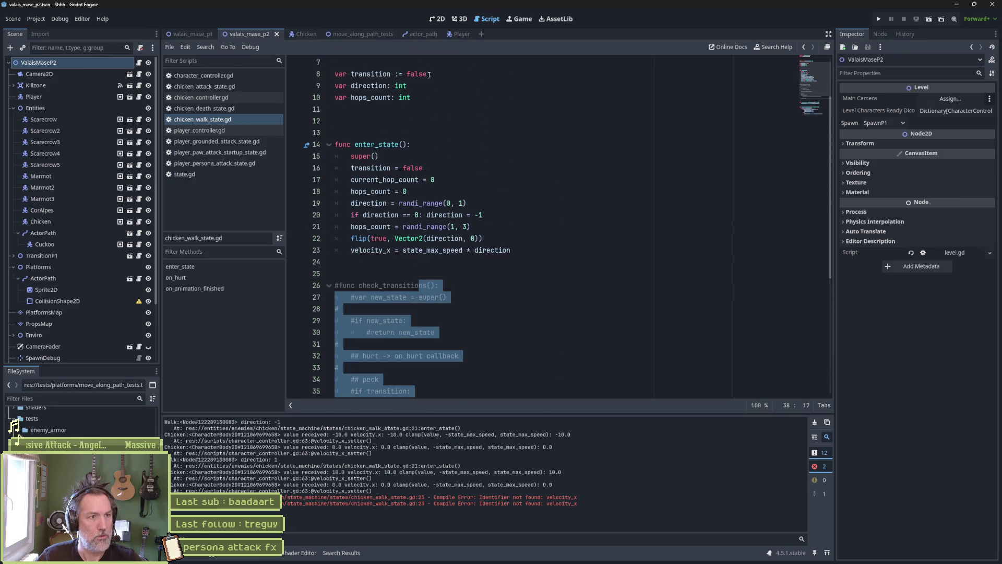
scroll(412, 139, up, 2)
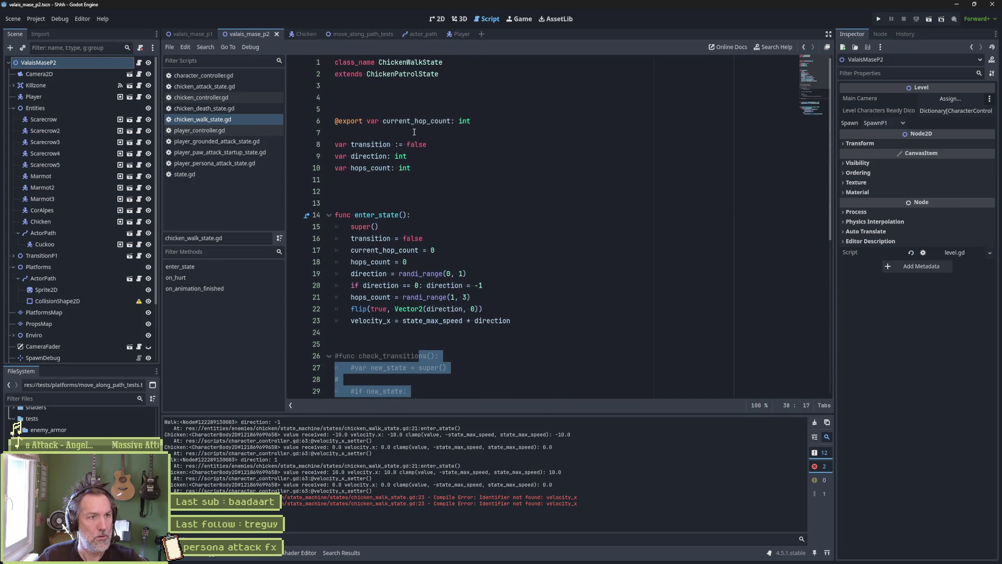
key(F6)
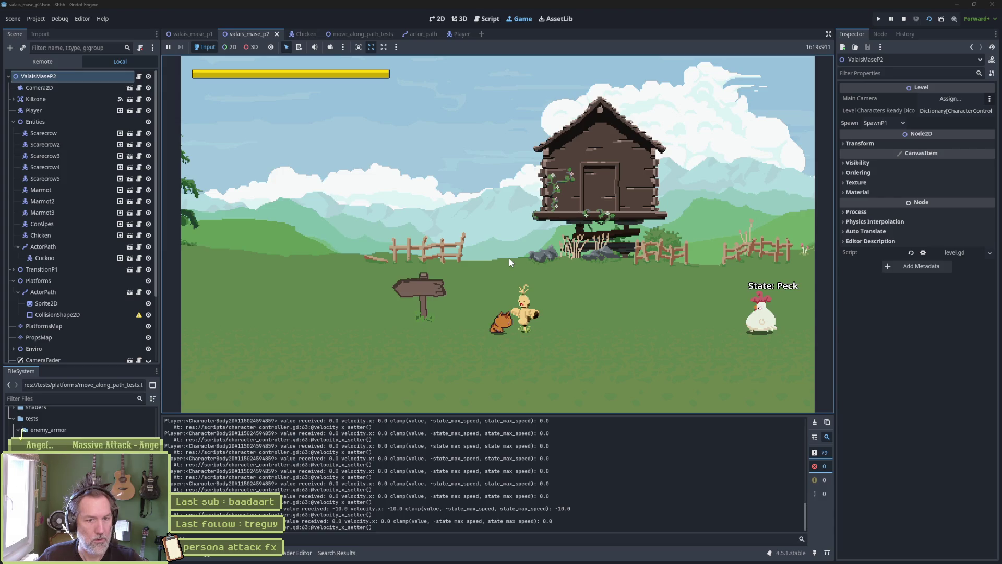
key(F8)
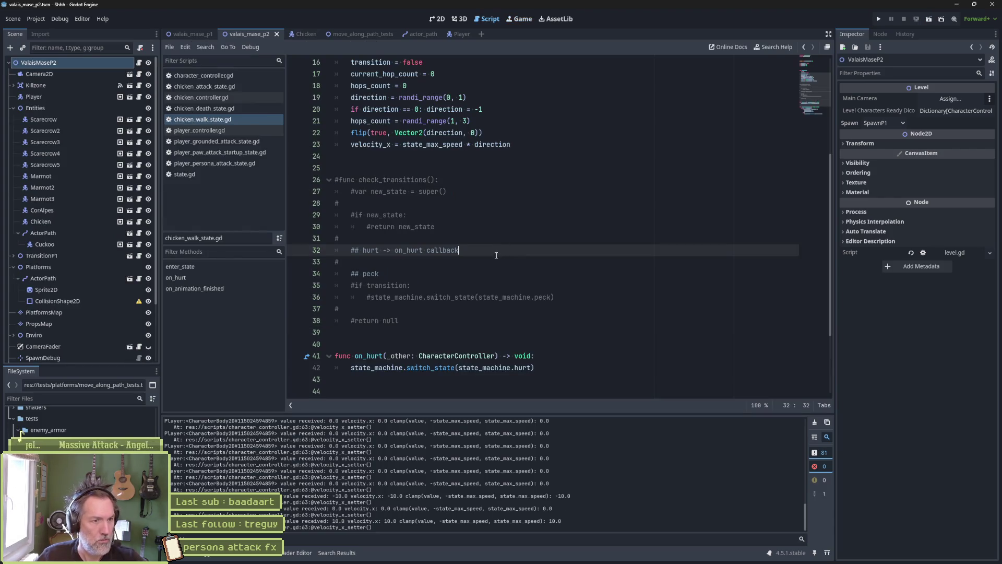
- Delete the commented check_transitions block, the transition variable and 'transition = false', then save
drag(502, 321, 554, 144)
key(Delete)
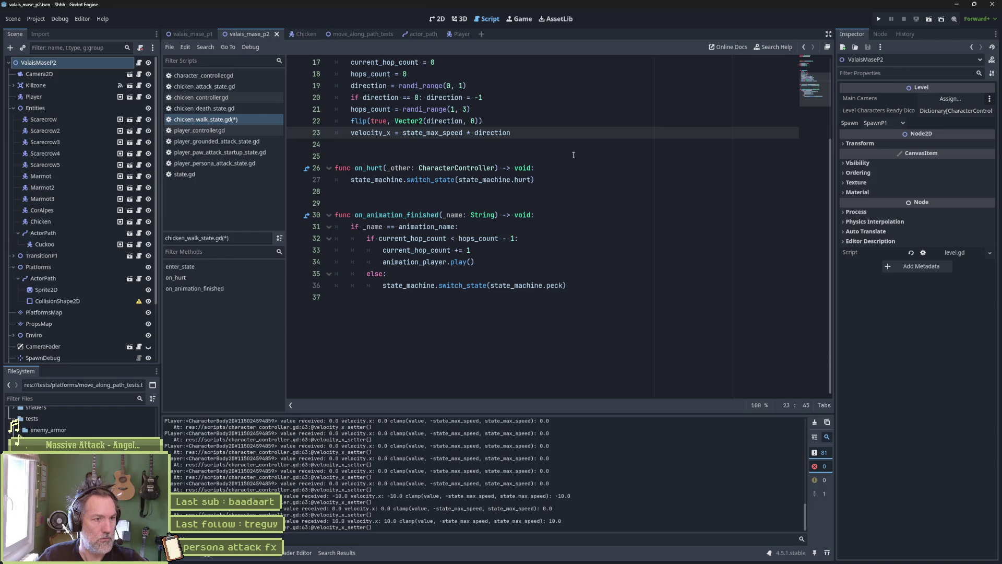
scroll(480, 238, up, 5)
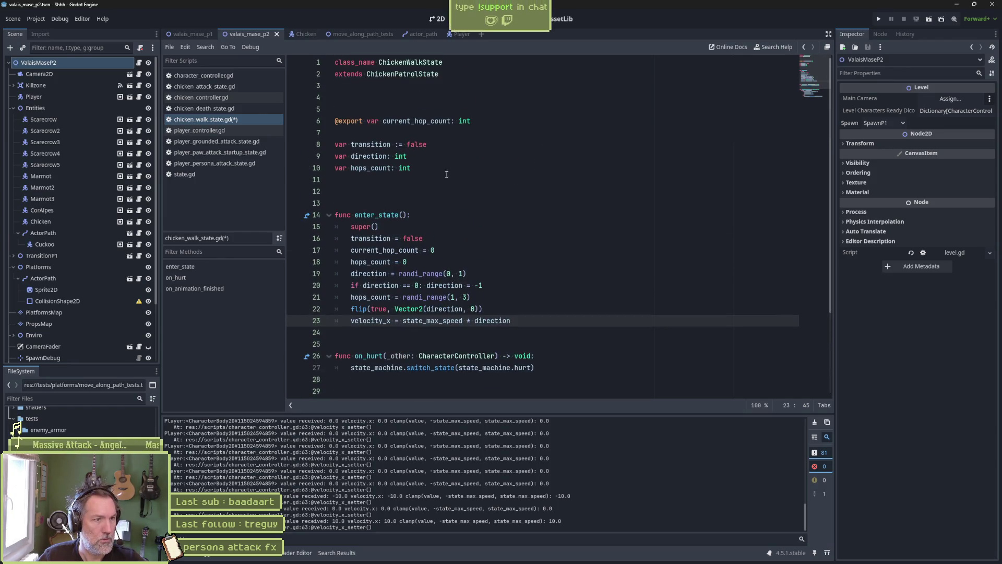
click(446, 142)
key(ctrl+shift+k)
click(452, 230)
key(ctrl+shift+k)
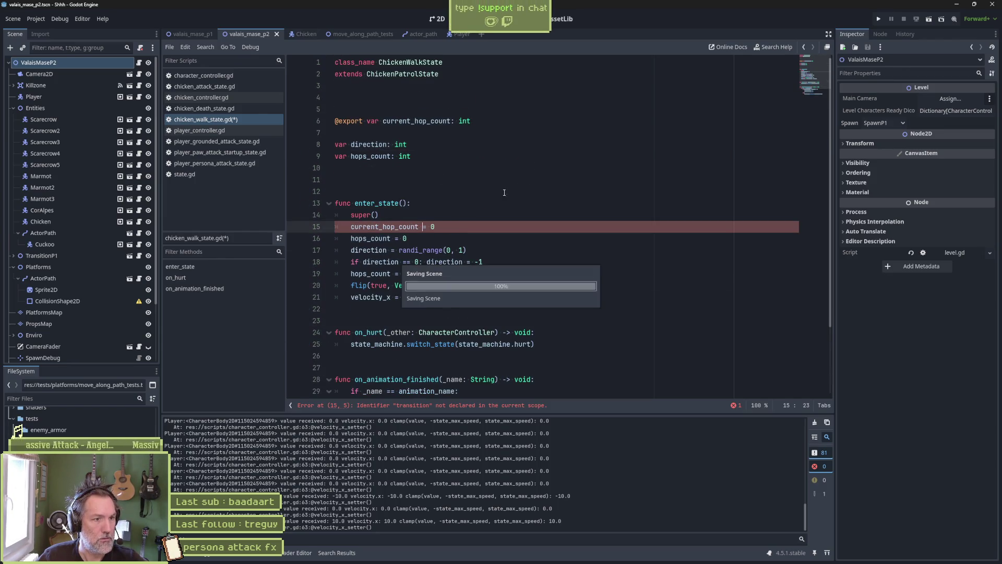
key(ctrl+s)
- Fold all functions and review how direction and velocity_x are used in enter_state
key(ctrl+alt+f)
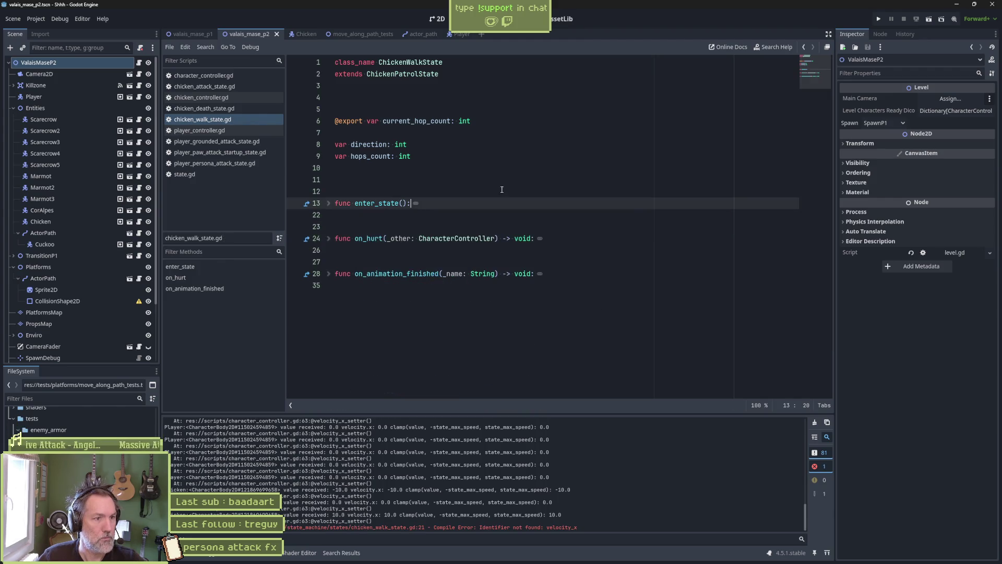
click(328, 203)
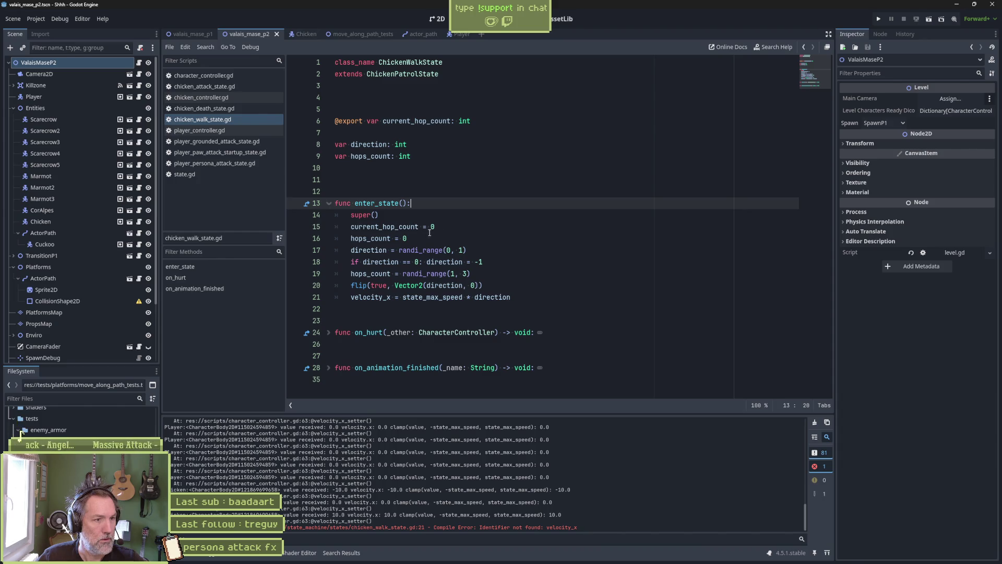
click(385, 228)
key(Down)
key(Down)
key(ctrl+d)
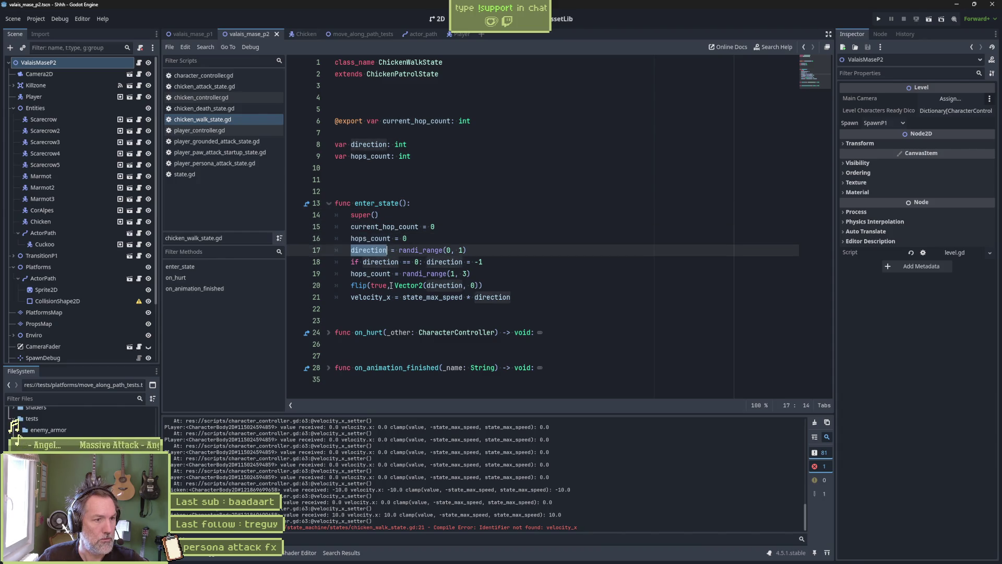
drag(494, 284, 351, 285)
click(364, 297)
double_click(364, 297)
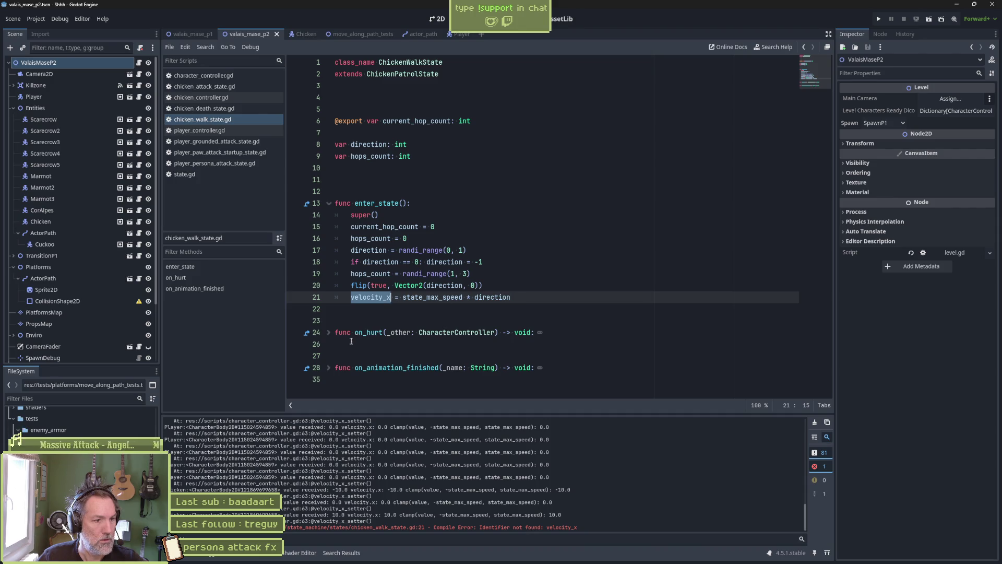
- Drop the animation-name check from on_animation_finished, dedent the hop-count block, and run the scene
click(329, 367)
scroll(334, 314, down, 2)
mouse_move(450, 332)
mouse_down()
mouse_move(452, 314)
mouse_move(480, 354)
mouse_up()
click(452, 309)
key(ctrl+shift+k)
key(shift+Tab)
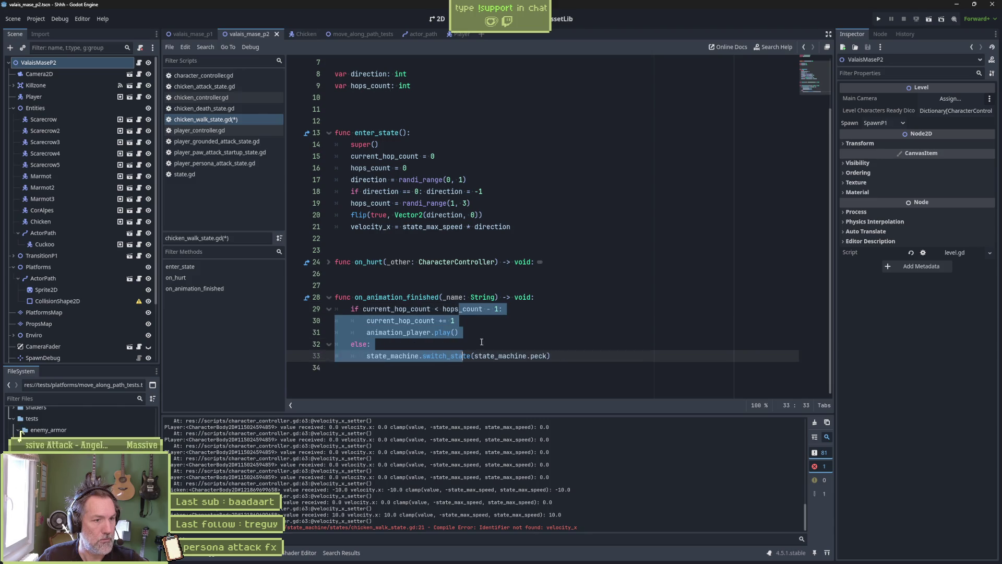
key(F6)
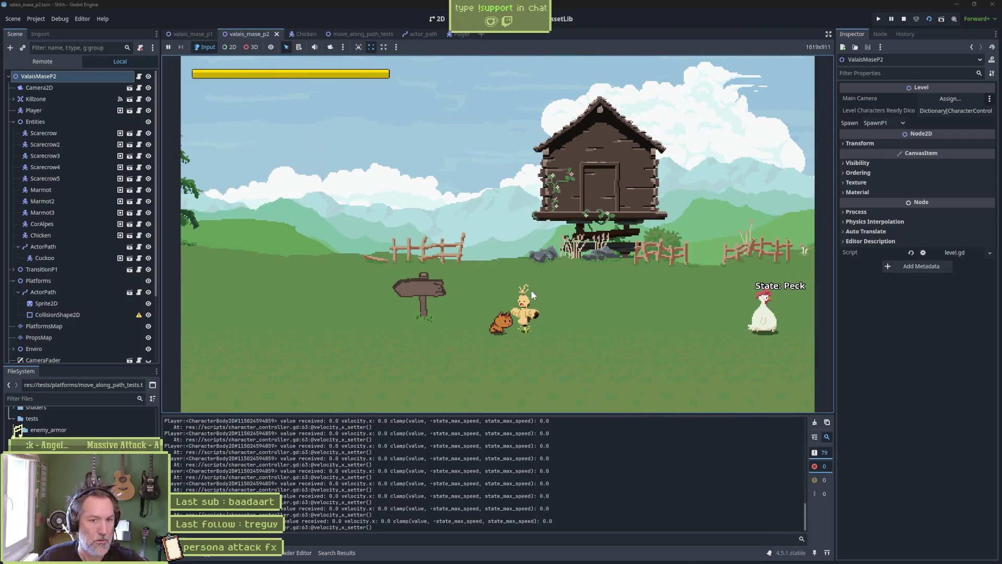
- Move the player right toward the chicken to watch its walk, then stop the game
key(Right)
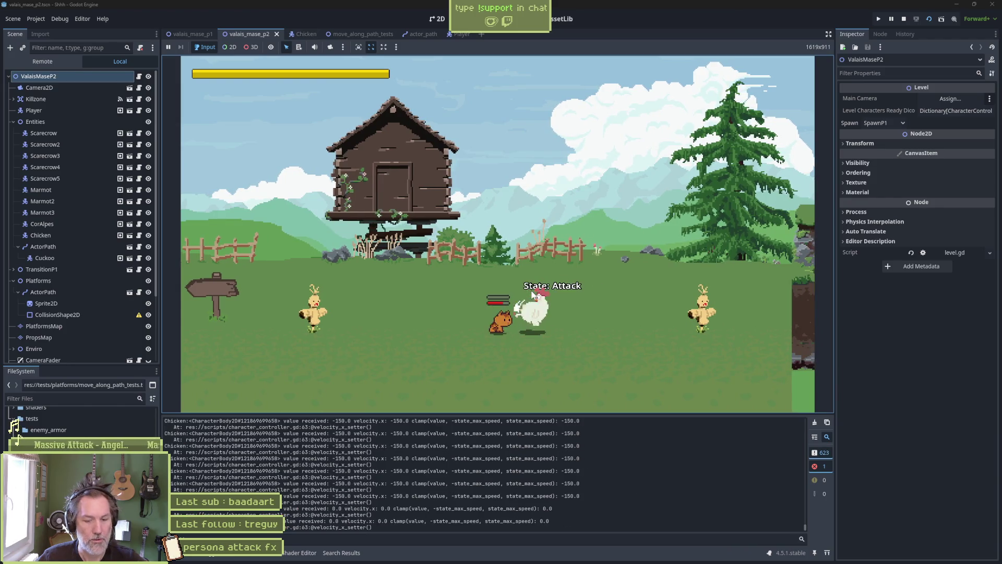
key(F8)
click(532, 303)
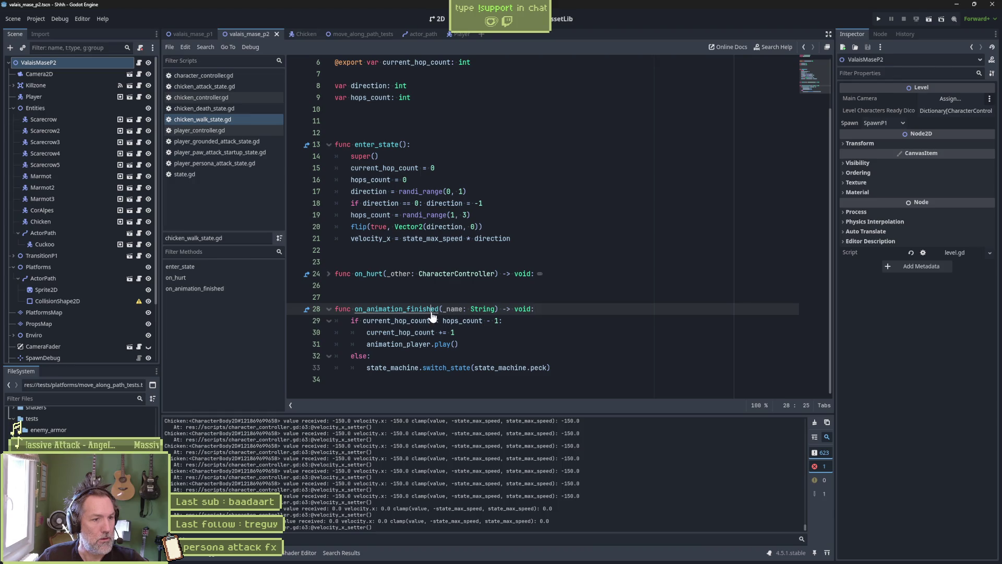
ctrl+click(437, 308)
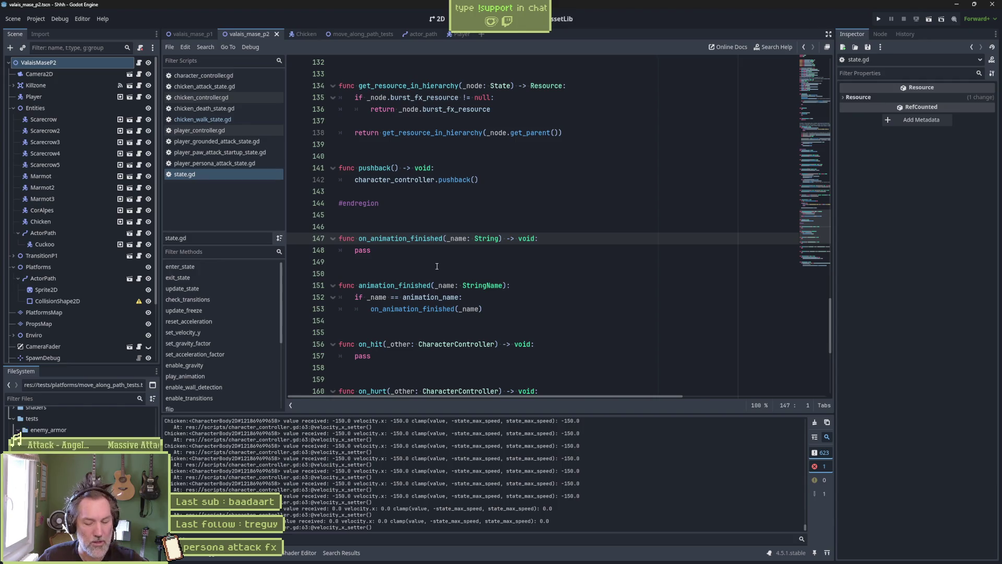
key(alt+Left)
key(alt+Left)
key(alt+Left)
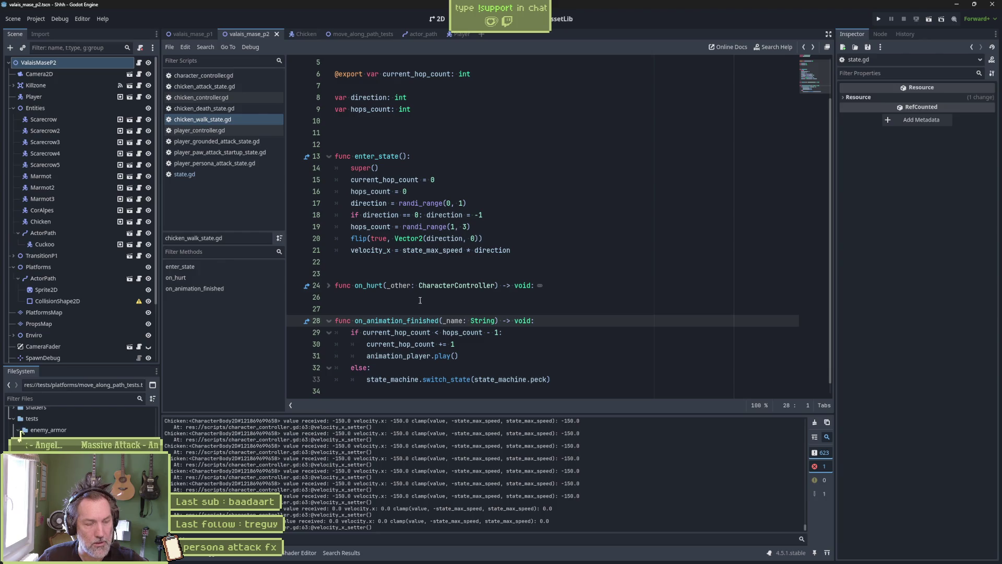
double_click(422, 325)
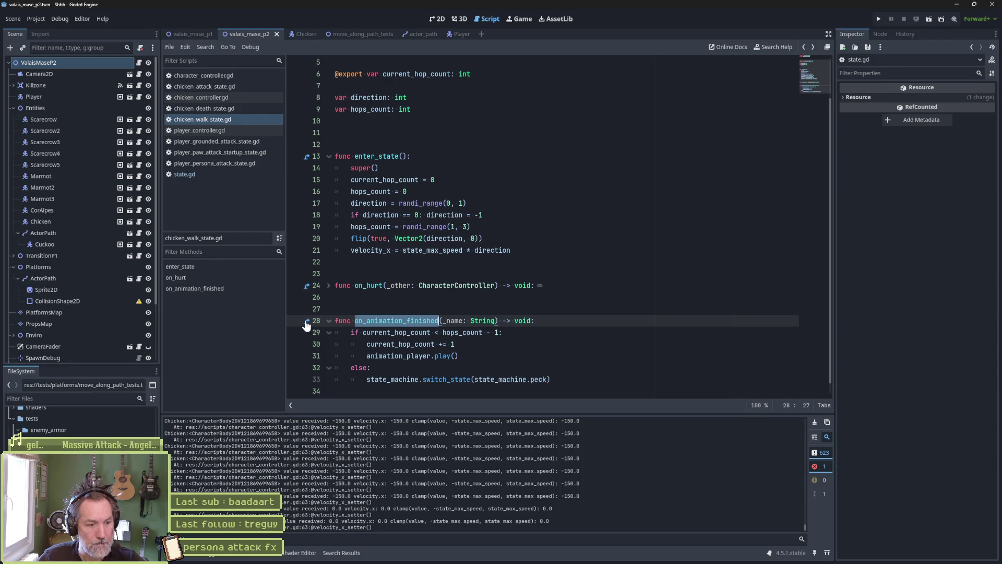
click(307, 321)
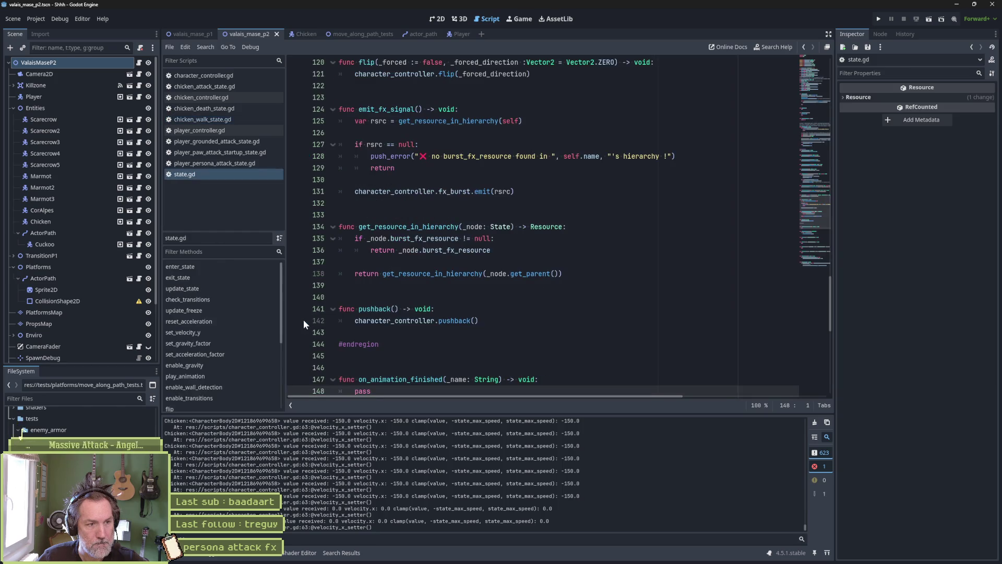
double_click(385, 380)
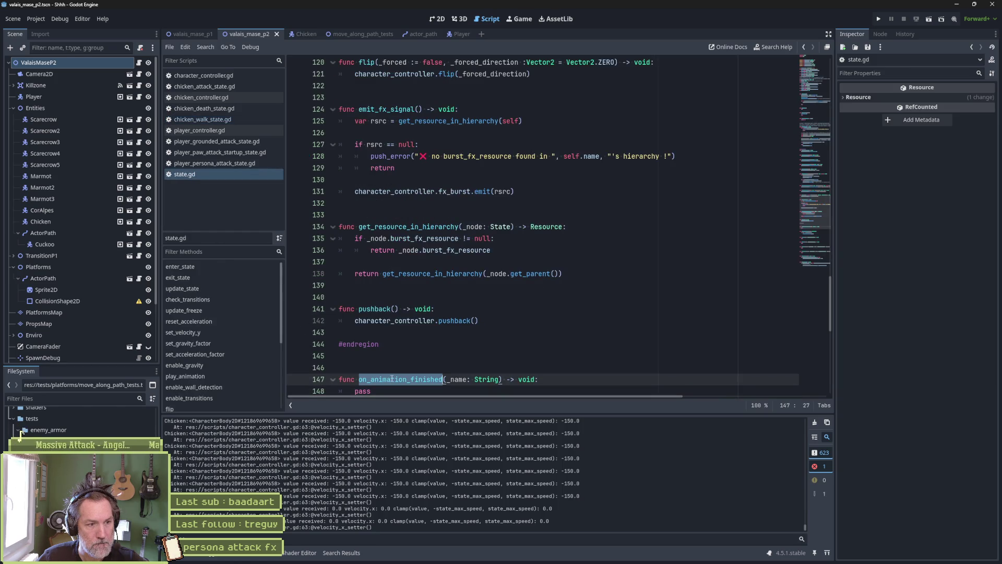
scroll(313, 263, up, 7)
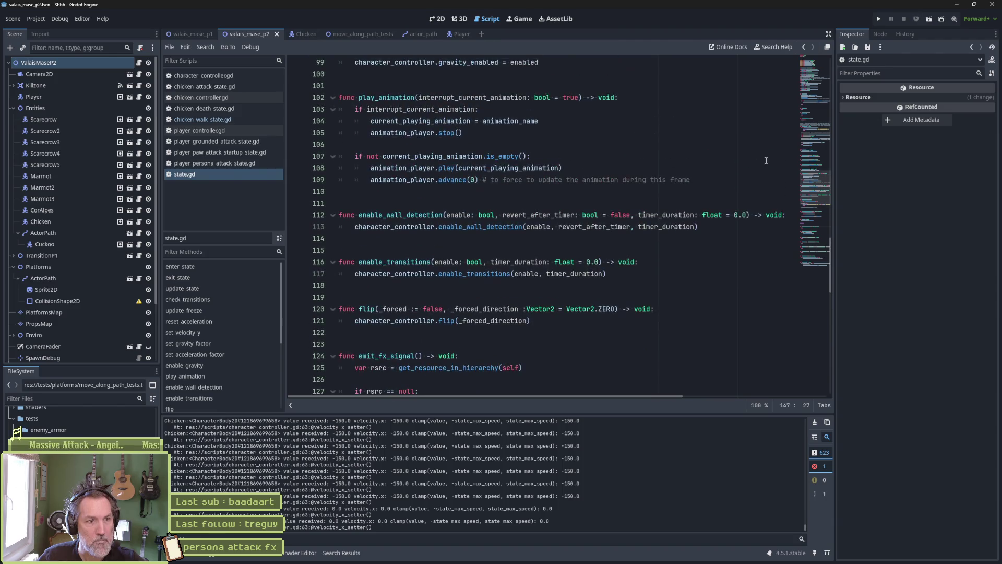
click(204, 267)
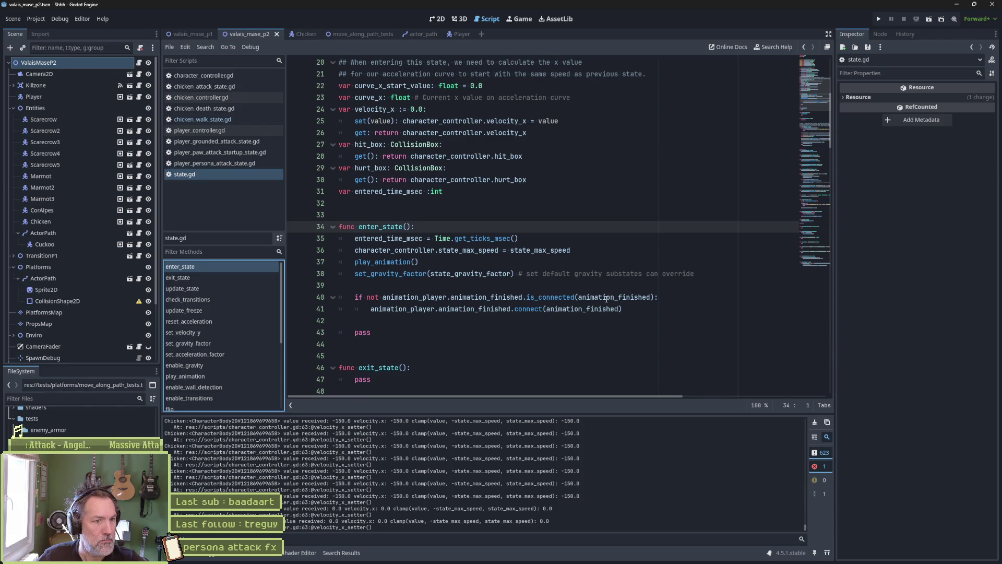
double_click(415, 297)
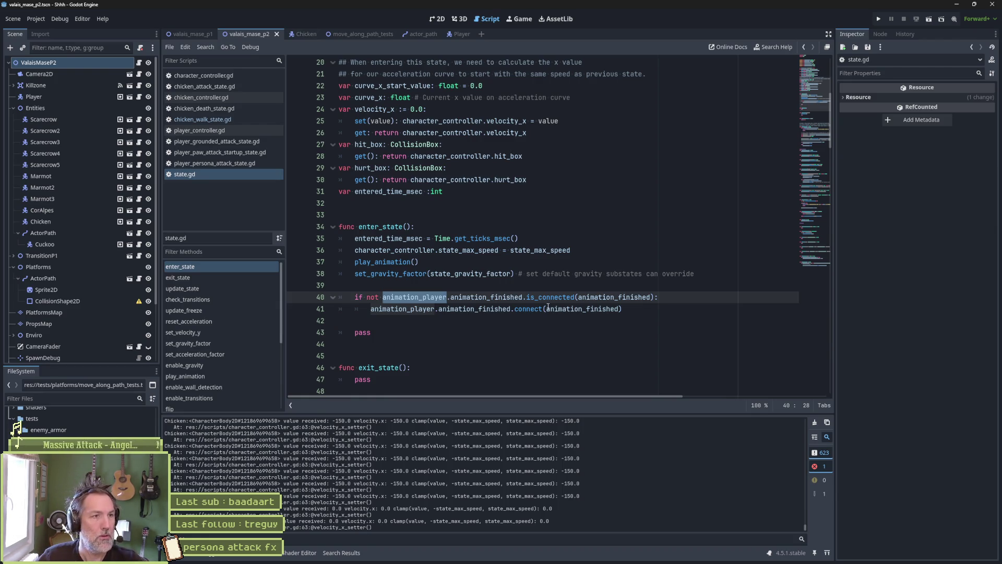
click(208, 118)
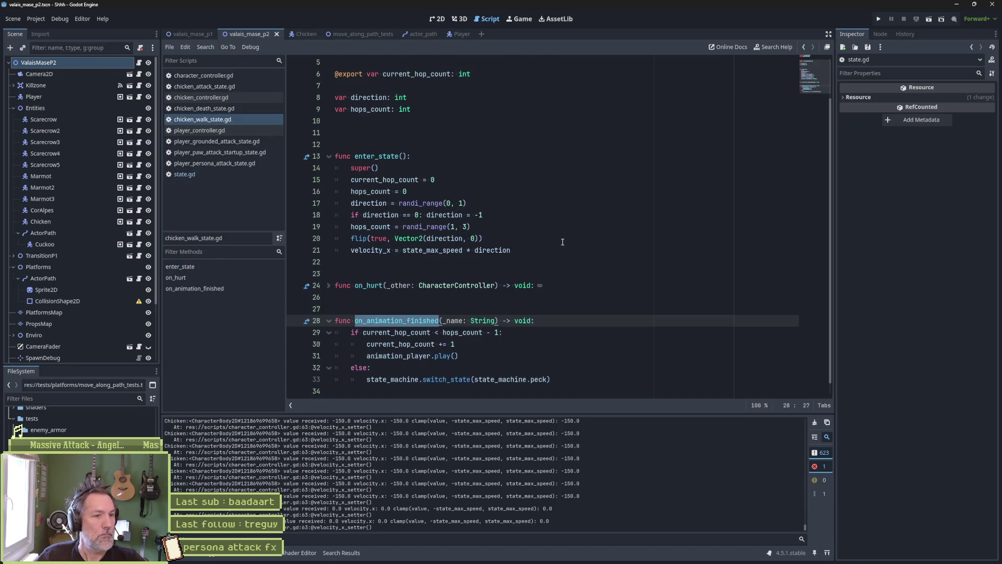
scroll(541, 308, down, 1)
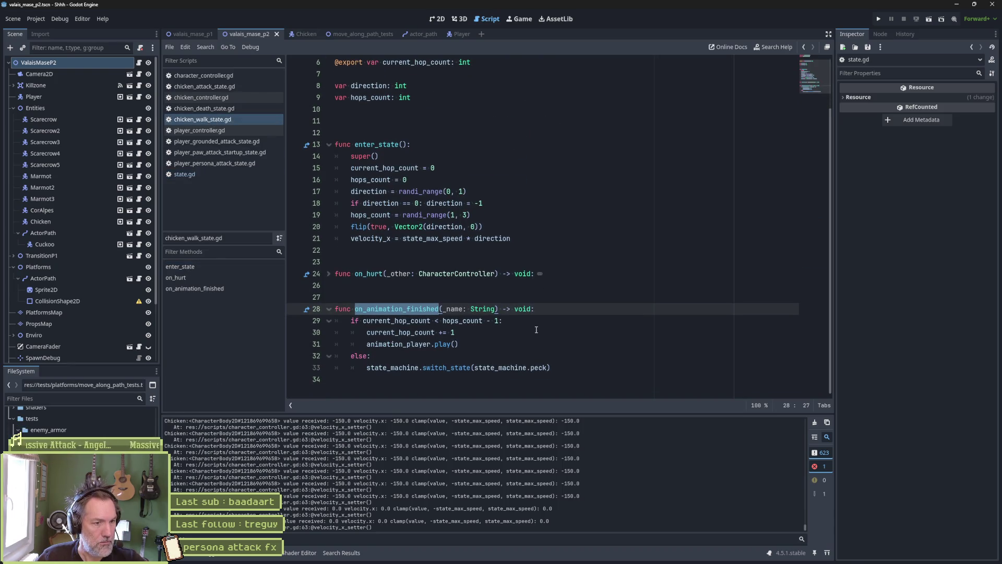
drag(444, 321, 442, 343)
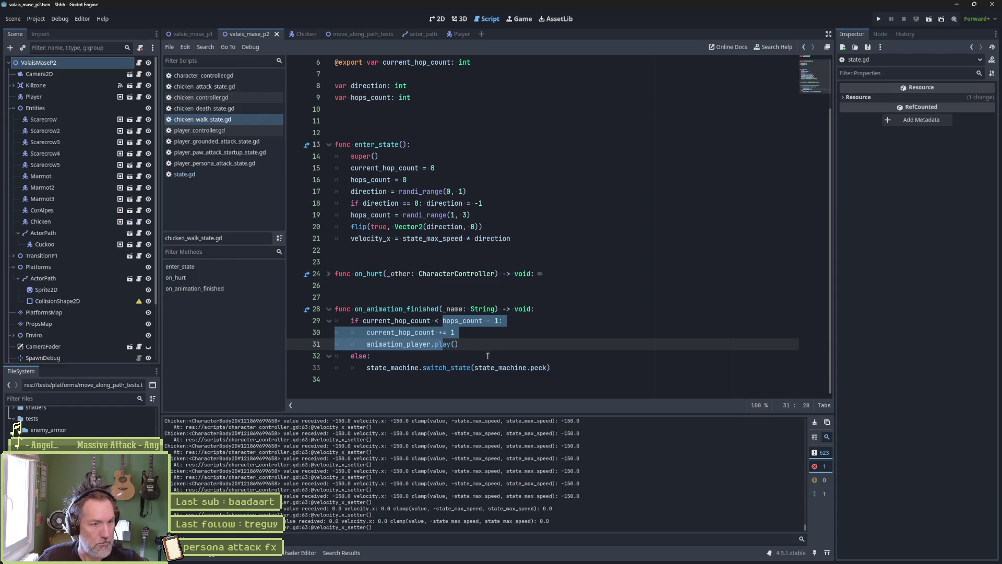
drag(554, 368, 367, 367)
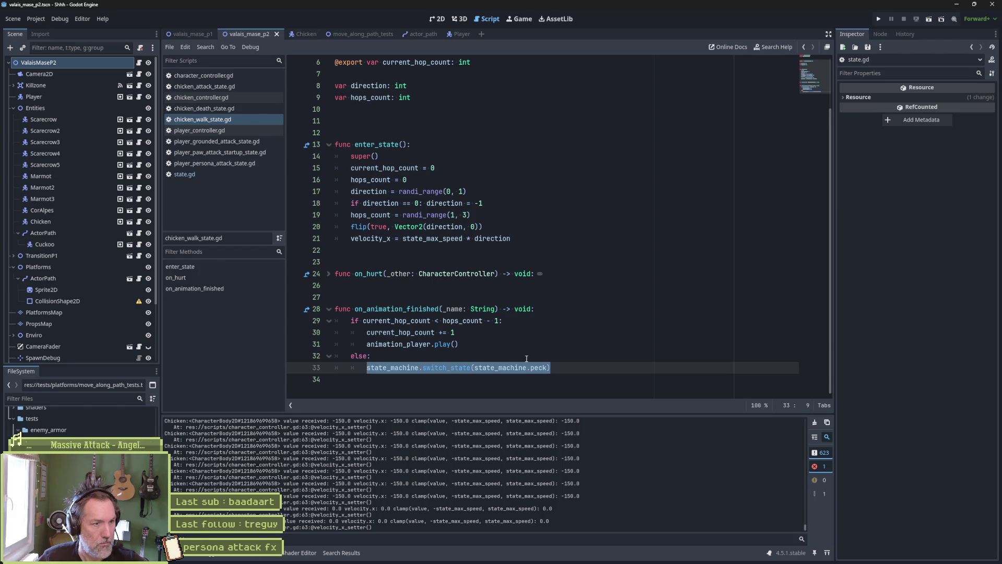
click(328, 274)
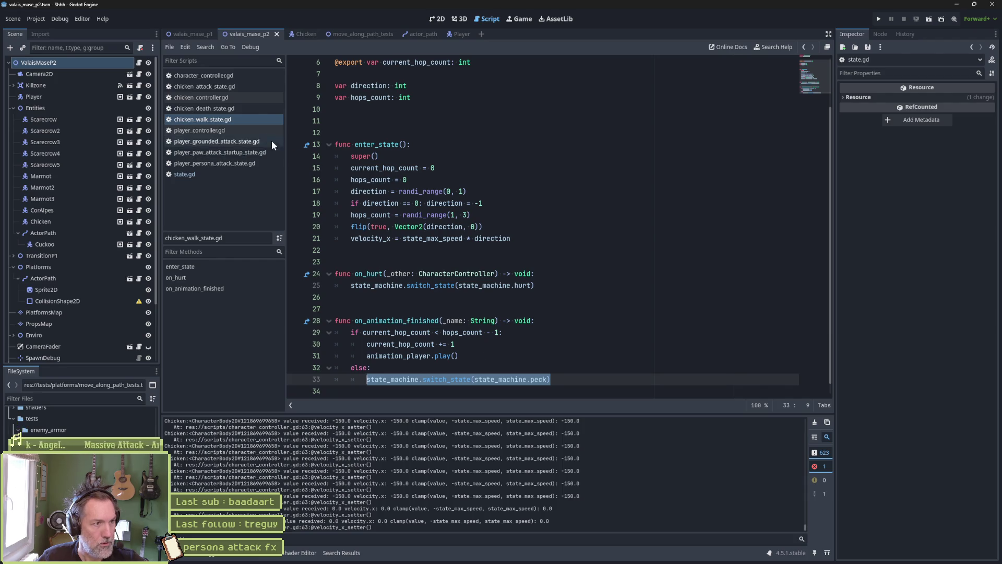
click(237, 77)
- In the velocity_x setter, comment out 'velocity.x = value', uncomment the clampf line, and run the level
click(487, 273)
click(496, 262)
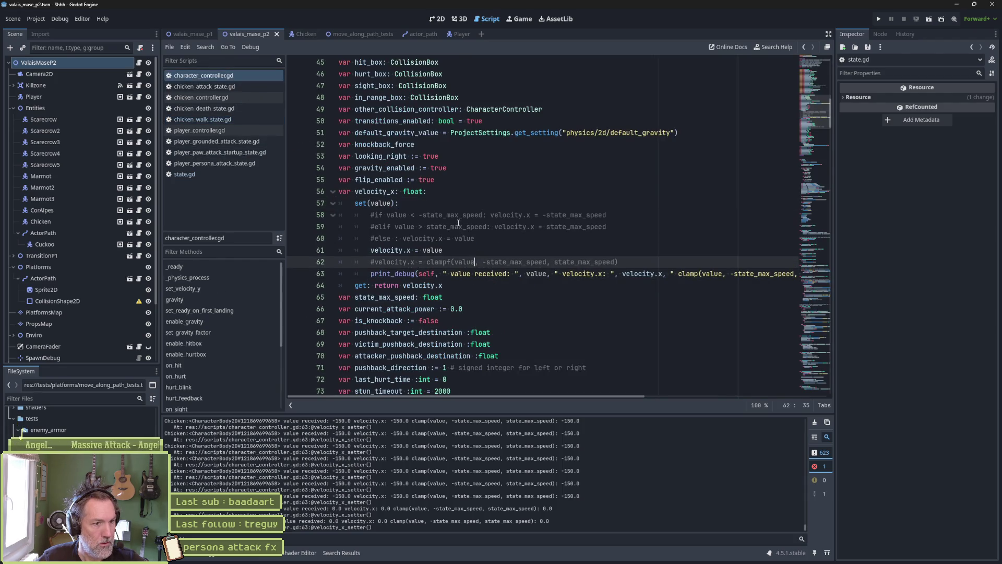
double_click(455, 214)
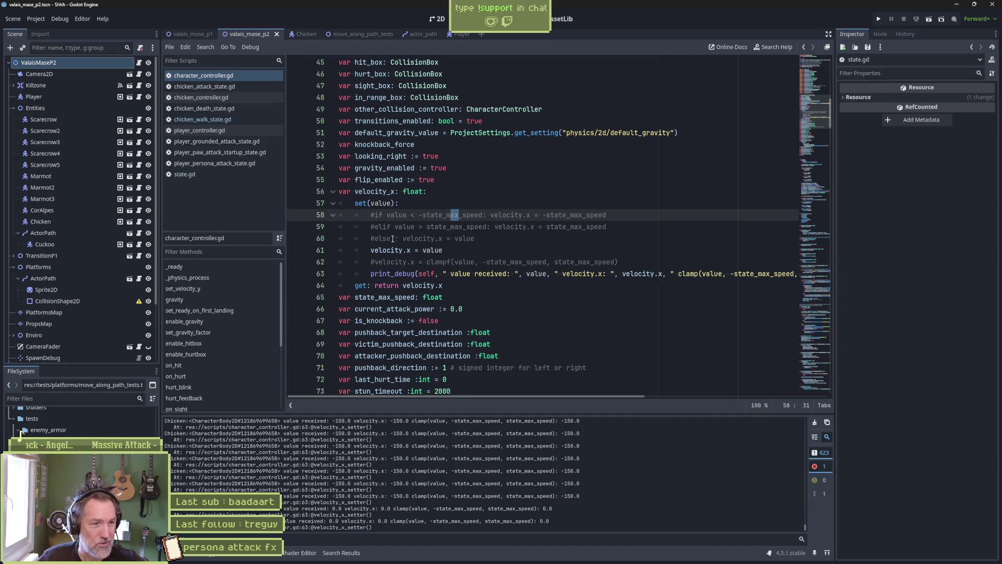
click(371, 251)
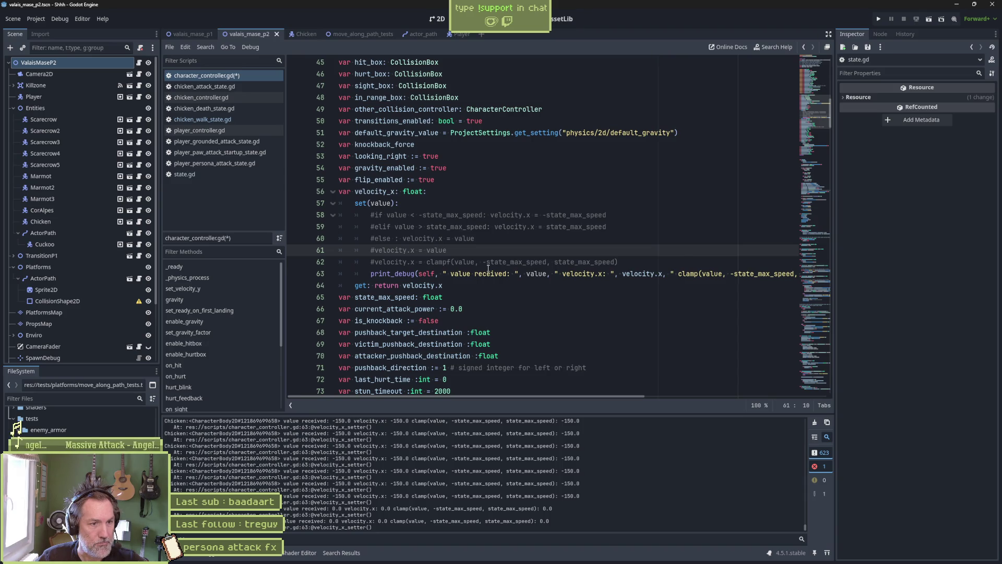
key(Down)
key(ctrl+k)
key(F6)
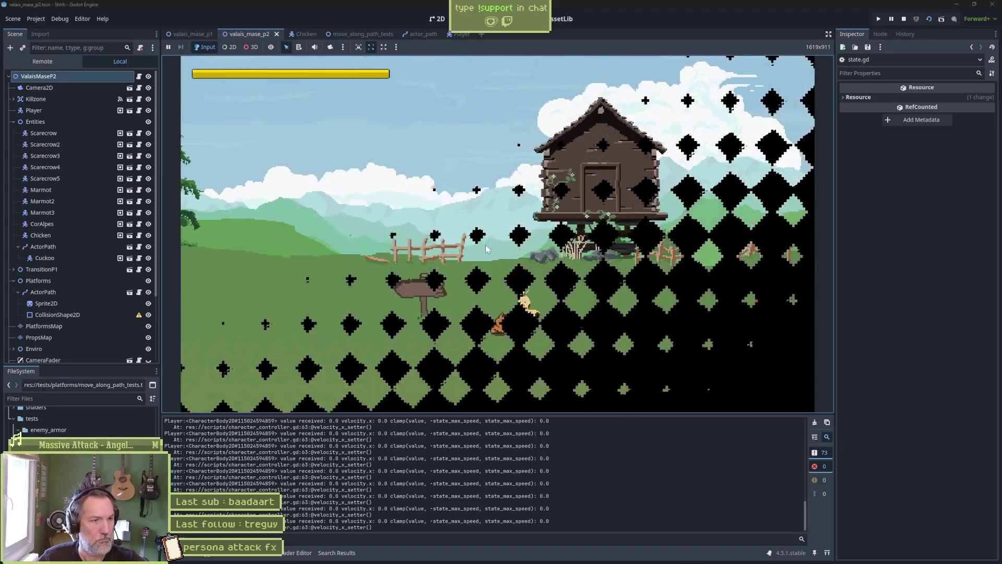
- Repeatedly clear the output while the chicken logs clamped velocities -10.0, 0.0, 10.0, then stop the game
click(814, 421)
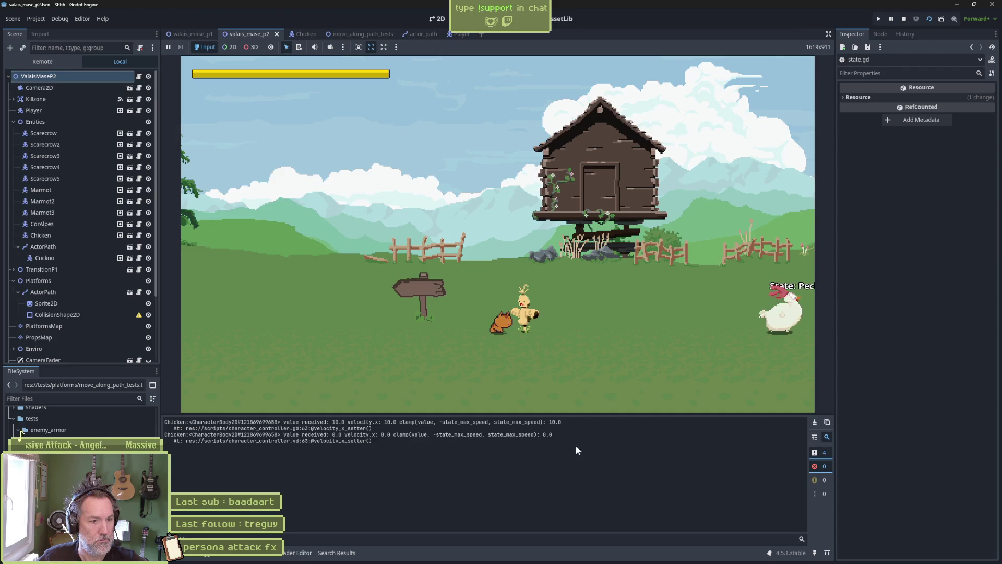
click(814, 423)
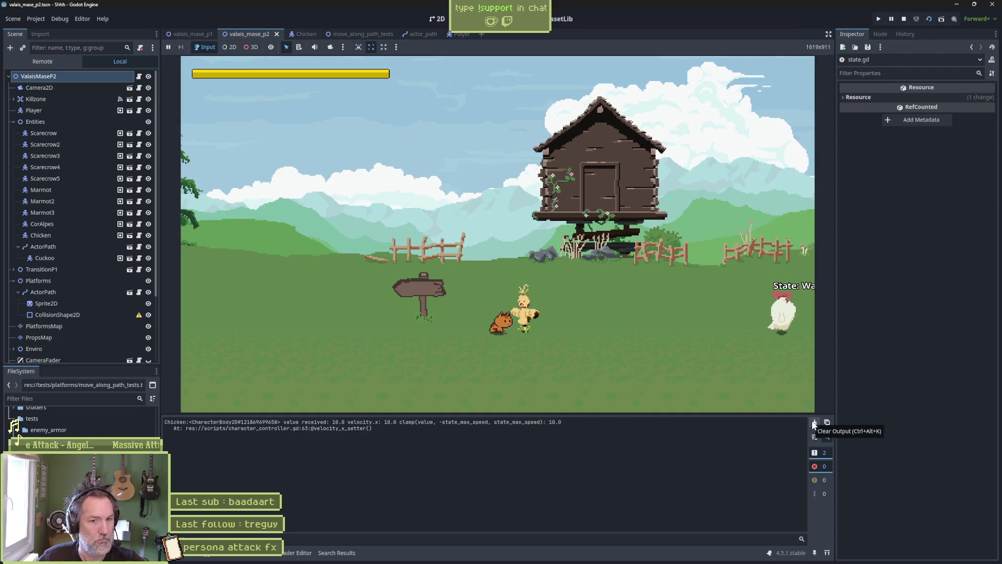
click(815, 425)
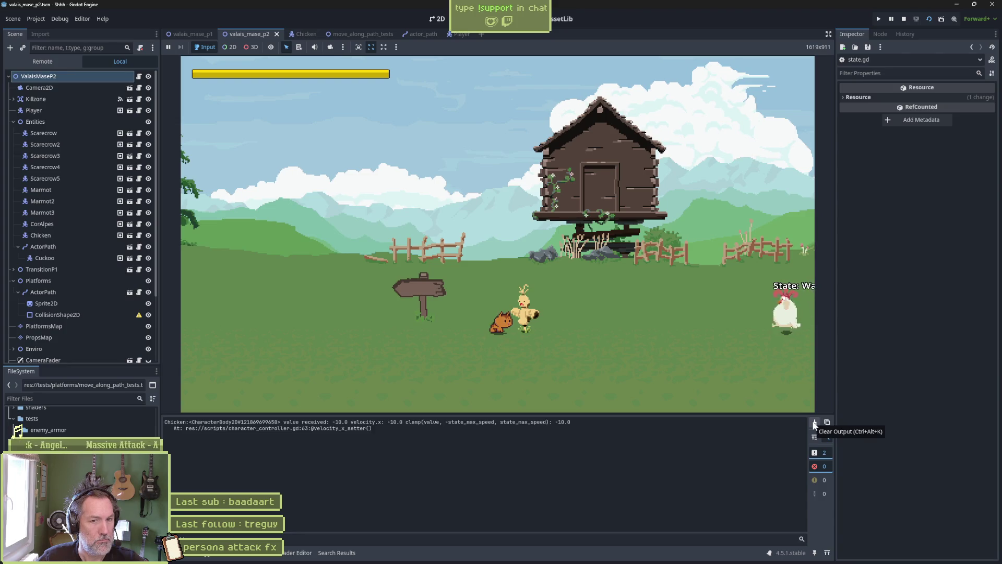
click(814, 425)
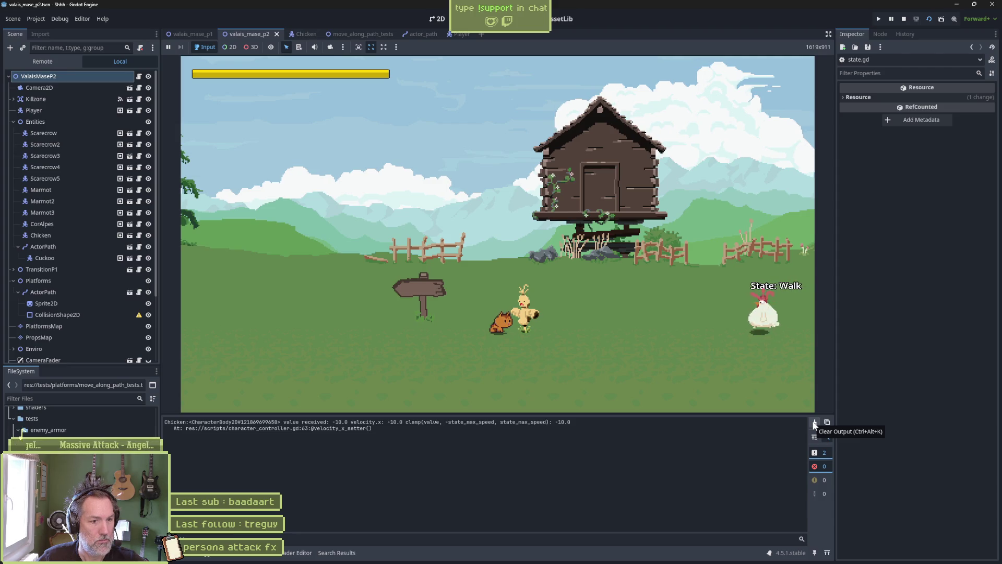
click(814, 425)
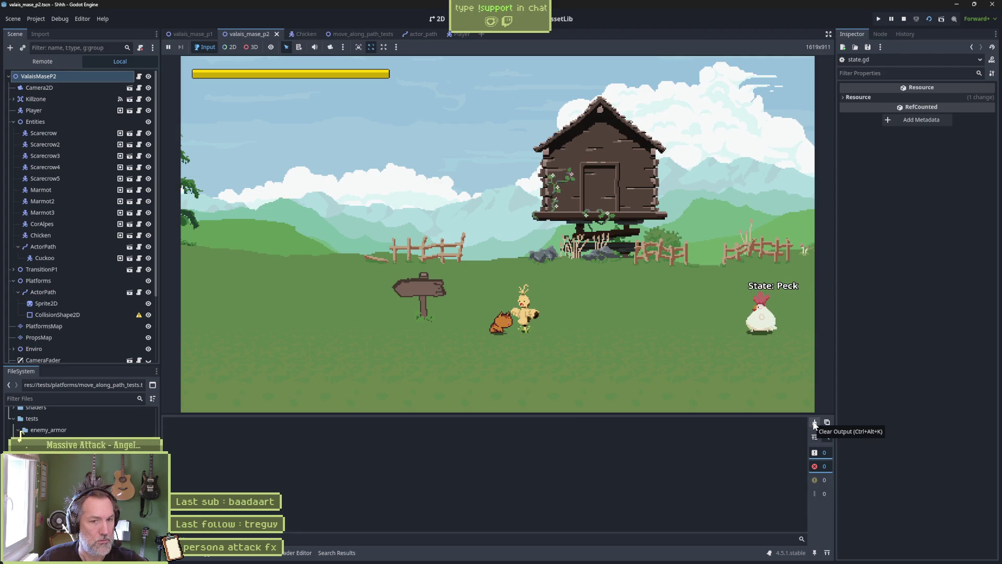
click(815, 425)
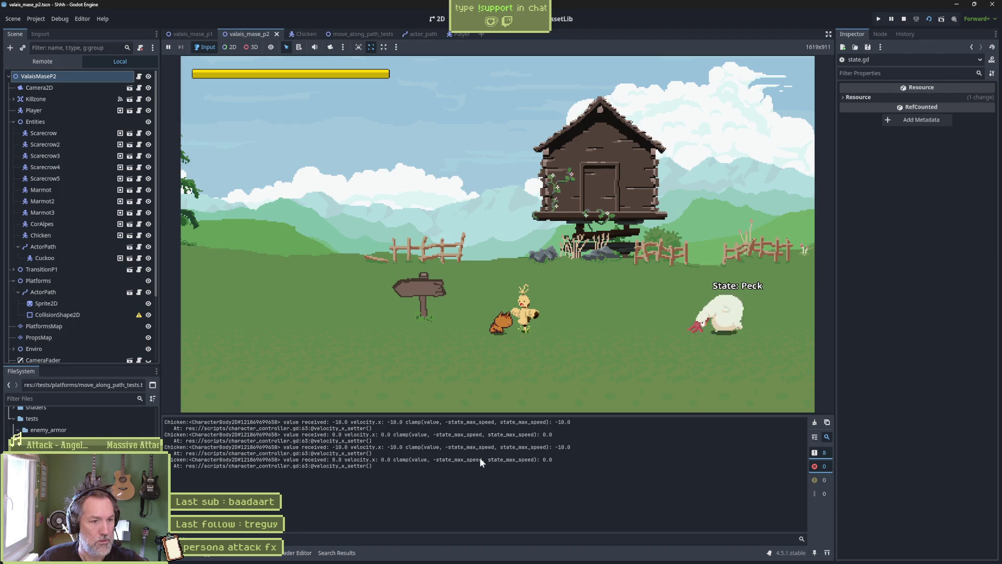
click(814, 423)
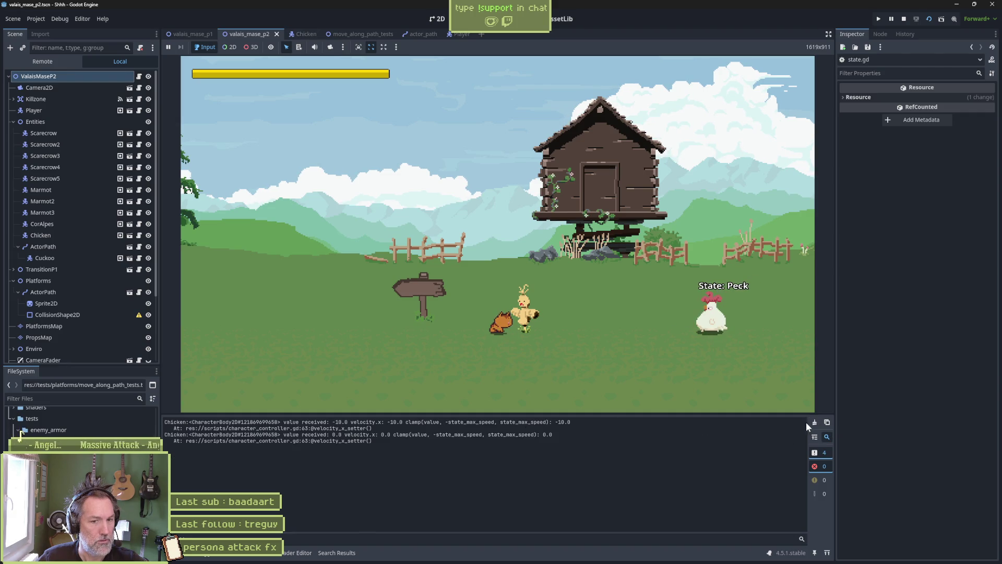
click(815, 421)
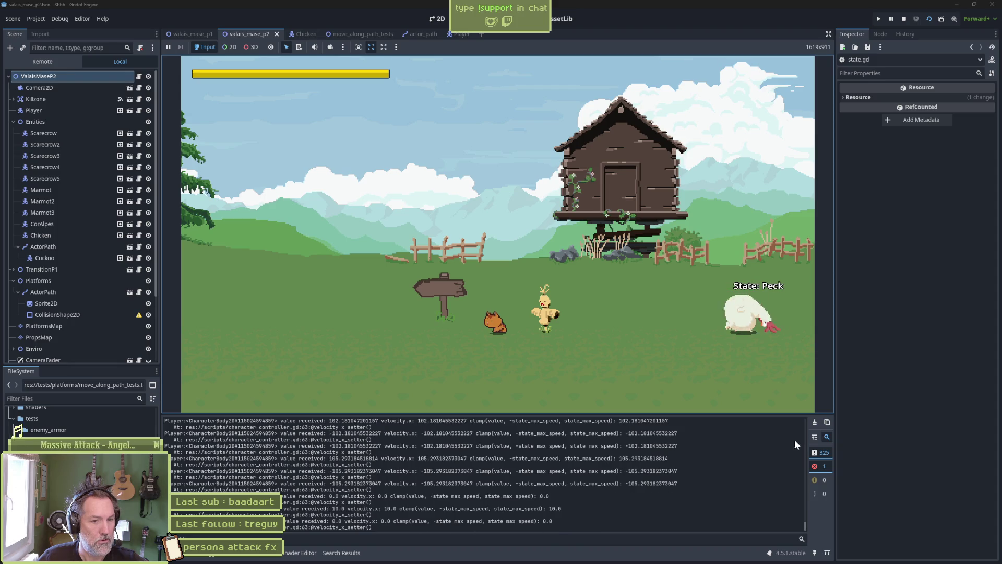
click(815, 422)
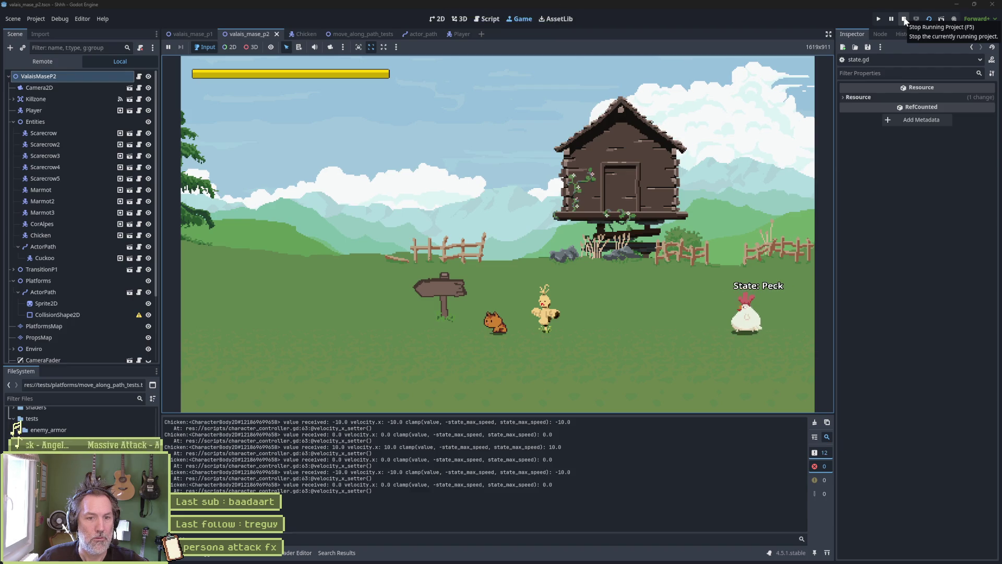
click(904, 20)
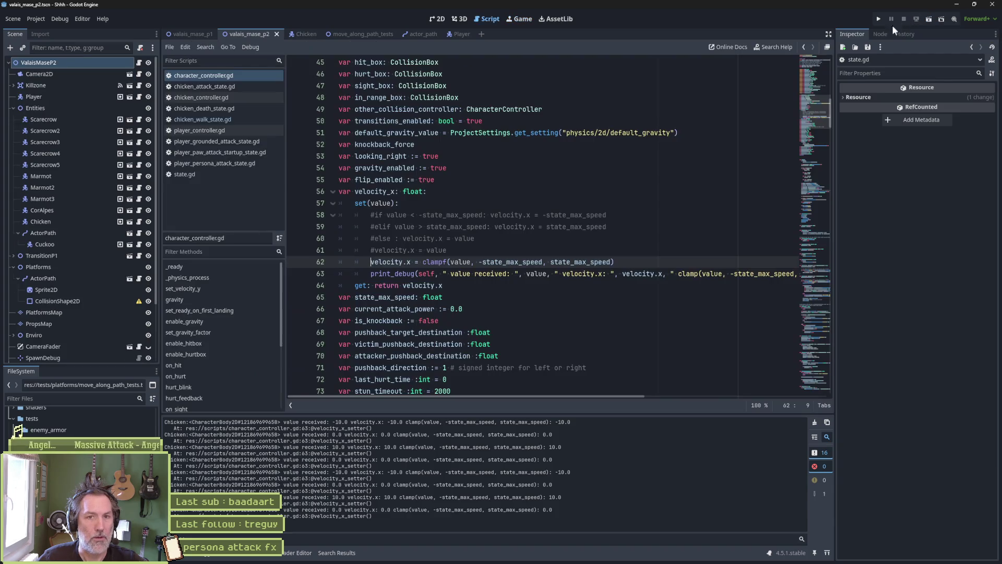
- Delete the commented and print_debug lines, join the clampf line onto set(value):, save, and run
key(ctrl+shift+k)
key(Up)
key(ctrl+shift+k)
key(ctrl+shift+k)
key(ctrl+shift+k)
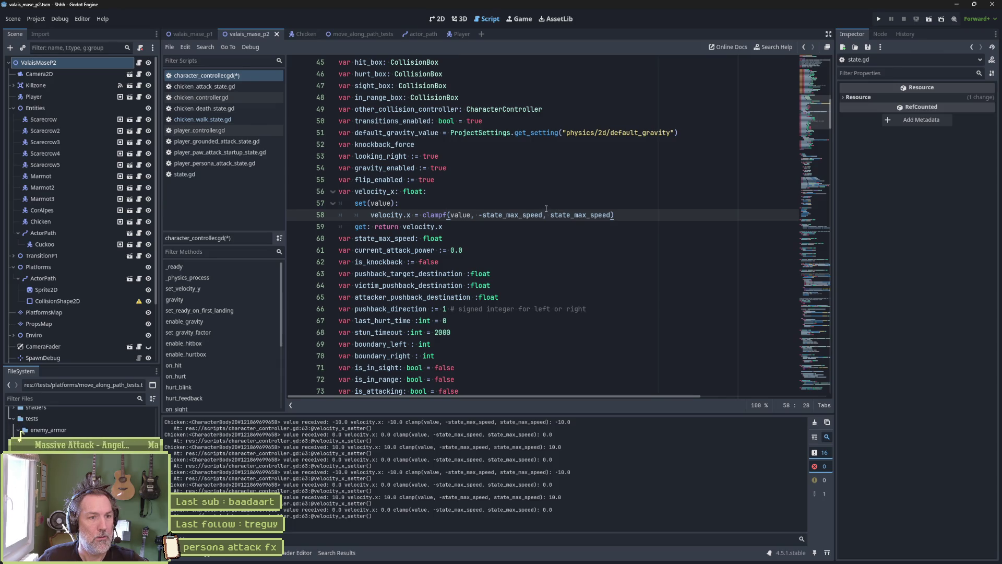
click(546, 204)
key(Delete)
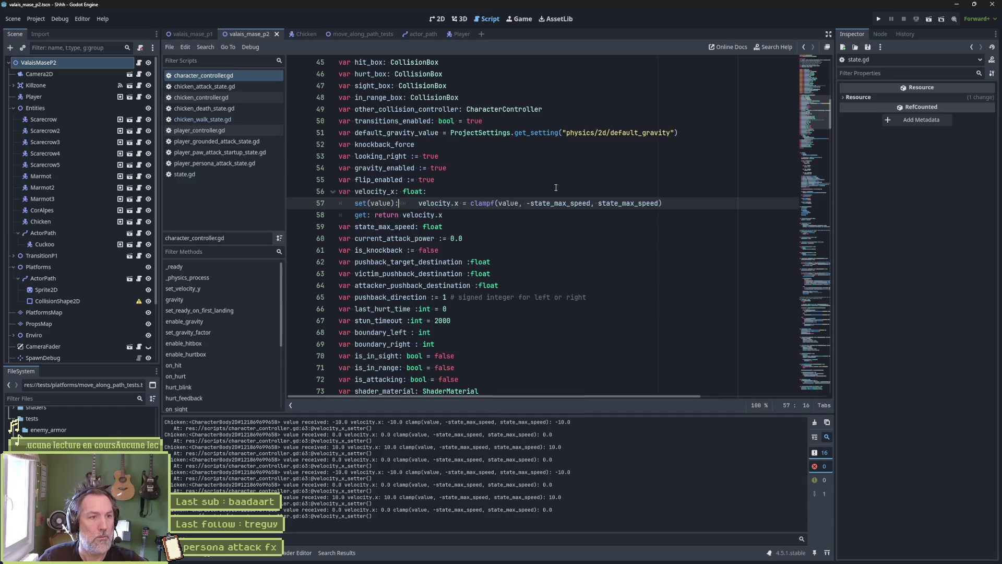
key(Right)
key(ctrl+s)
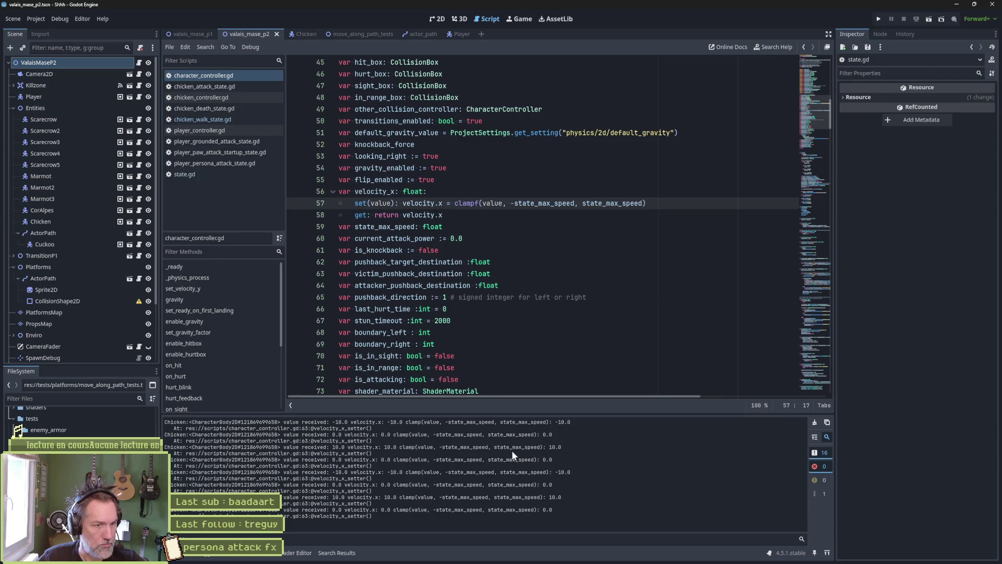
key(F6)
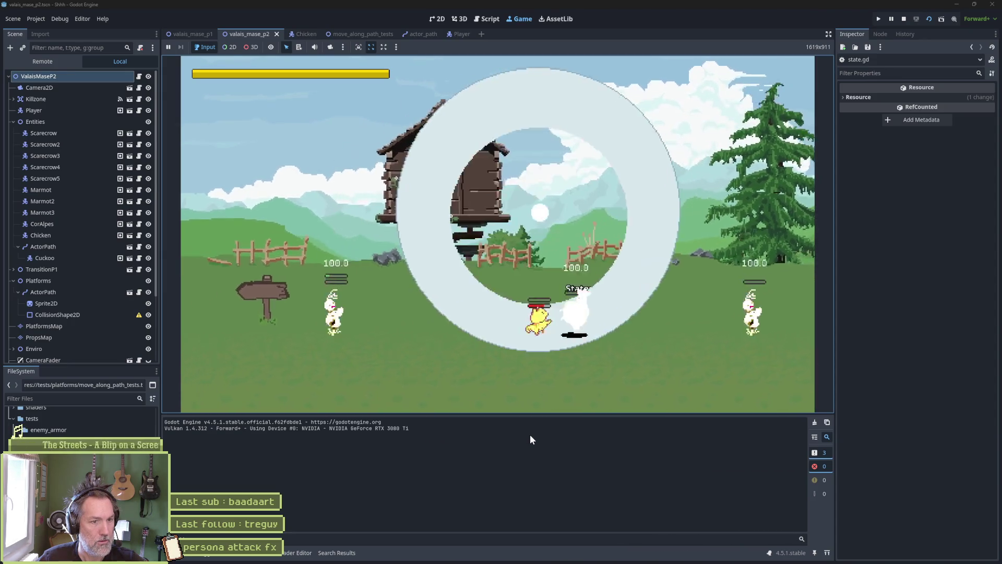
- Stop the game, check the Asana task board, then hide it and open the Chicken scene
key(F8)
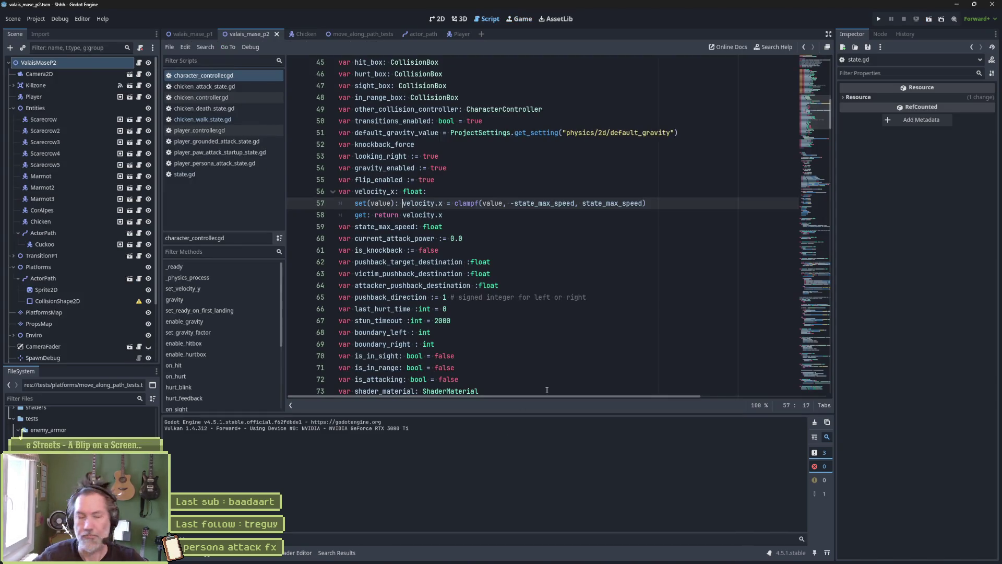
mouse_move(462, 563)
click(510, 554)
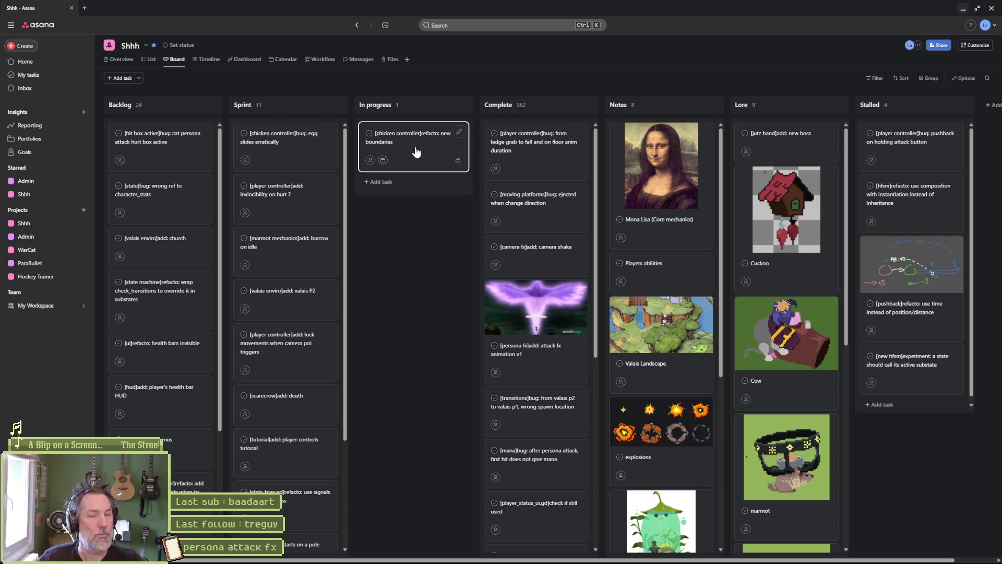
click(965, 8)
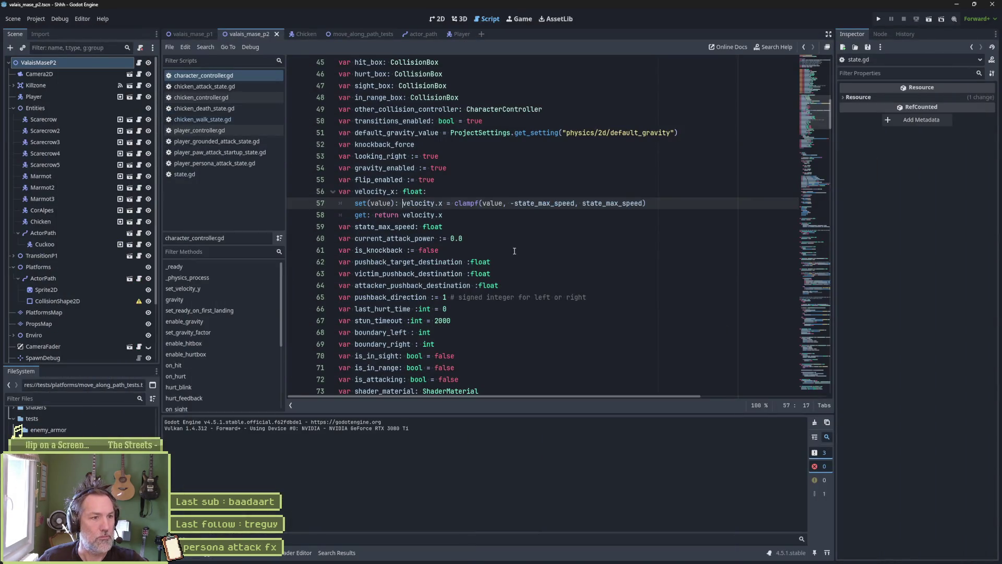
click(297, 34)
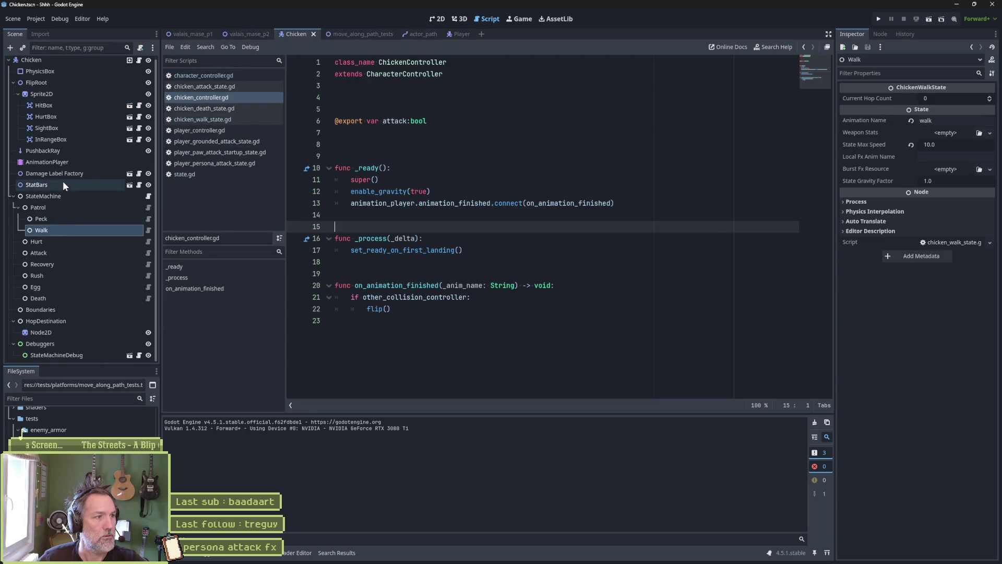
- Inspect the Chicken scene's Boundaries node in the 2D view, then return to the valais_mase_p2 level
click(63, 313)
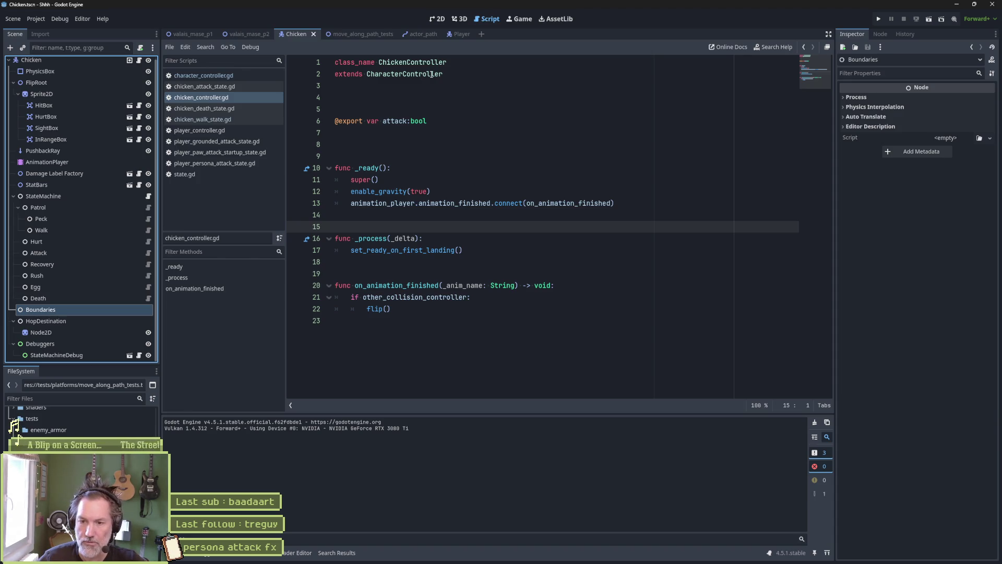
click(437, 19)
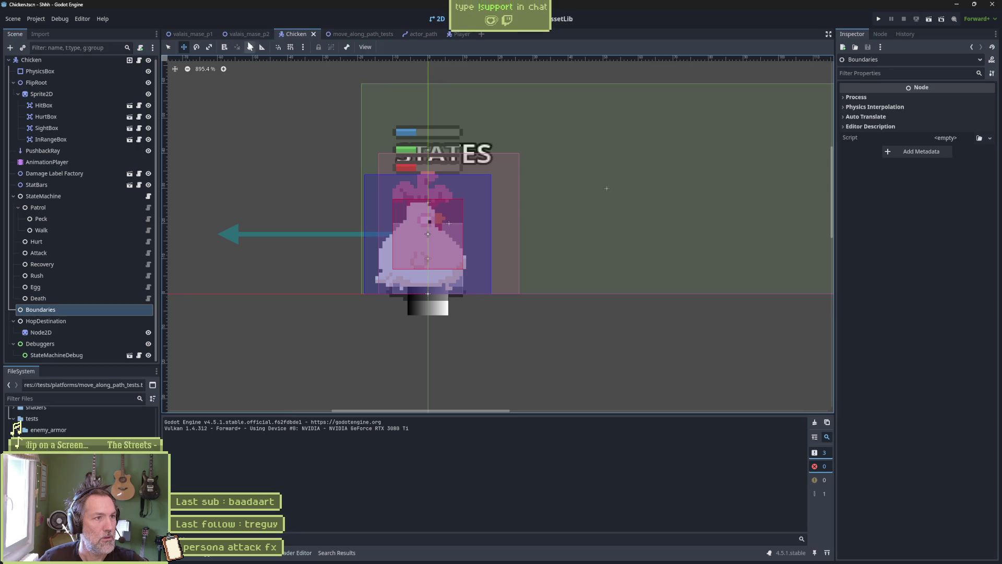
key(ctrl+shift+Tab)
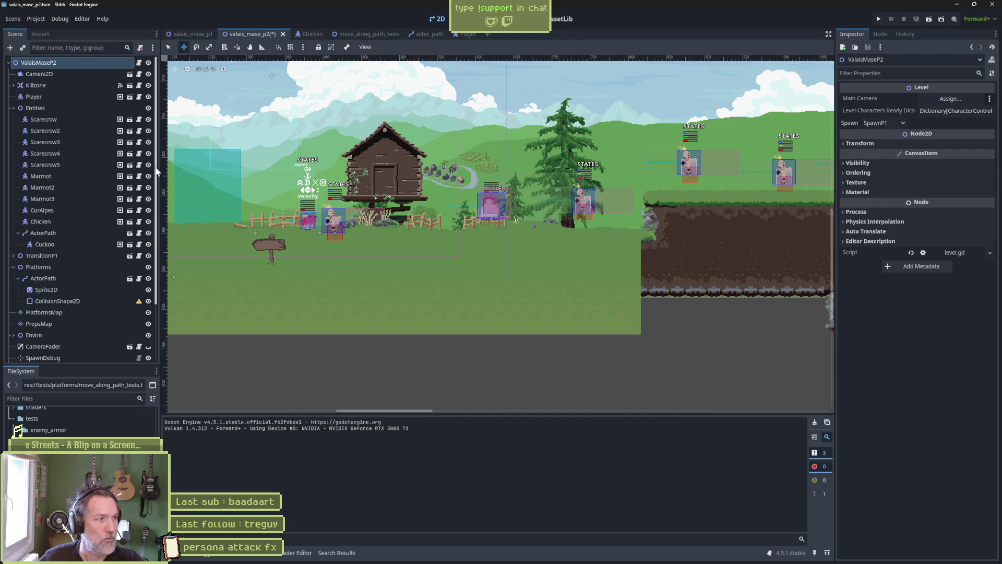
- Nudge the Chicken slightly right and set the level root's Spawn property to SpawnDebug
click(52, 219)
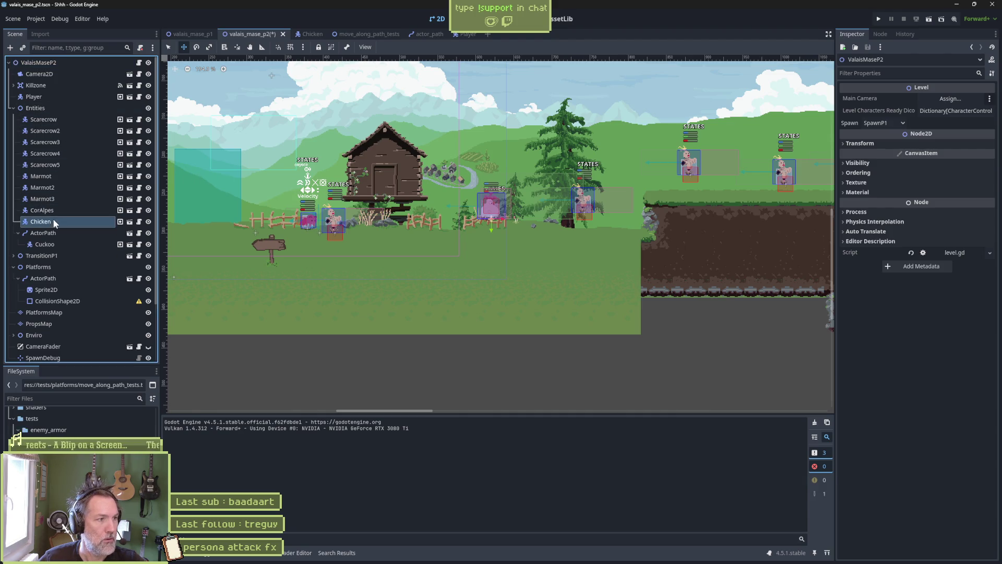
drag(585, 243, 698, 262)
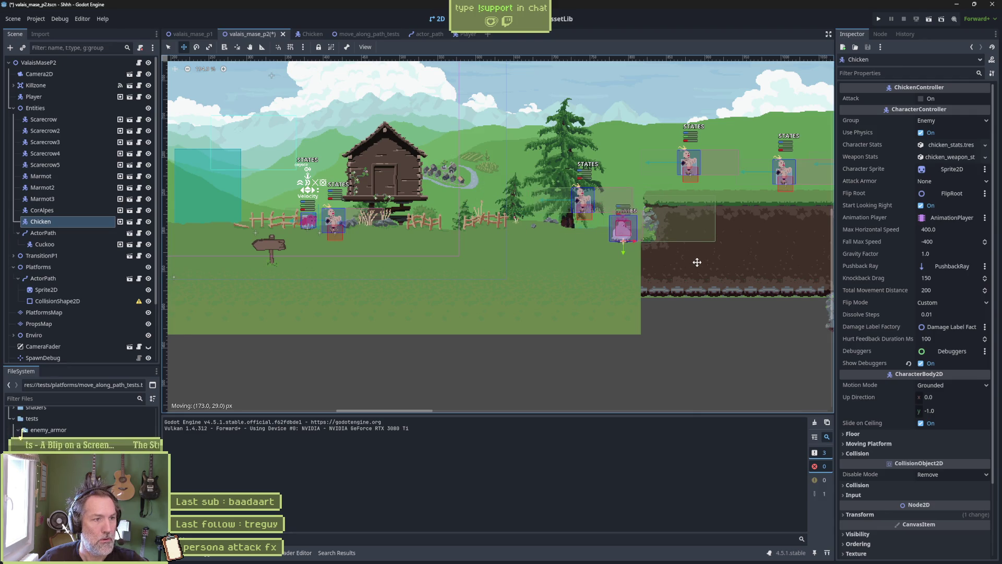
click(70, 61)
click(896, 125)
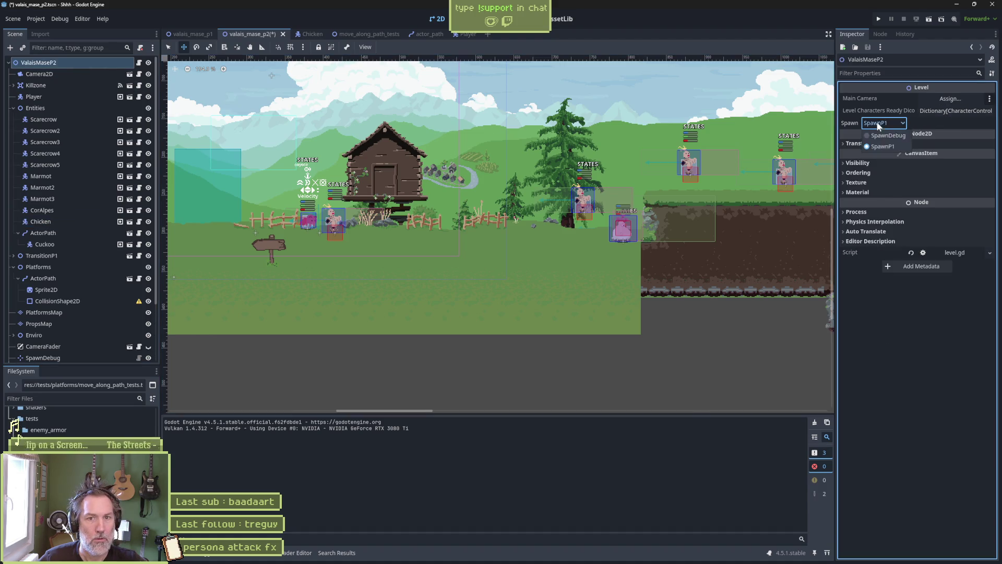
click(882, 146)
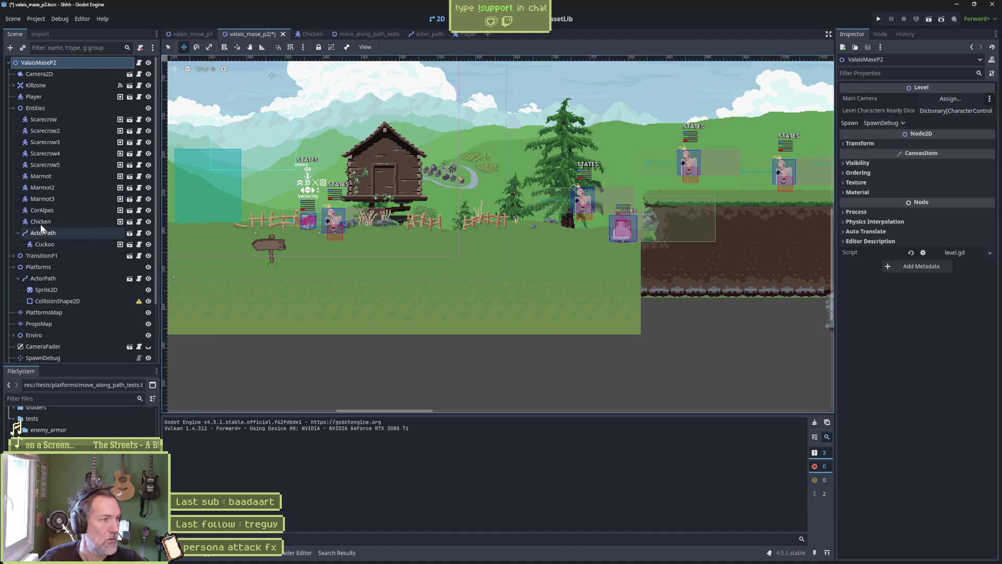
- Move the SpawnDebug marker to a new spot in the level, then save and run it
click(13, 108)
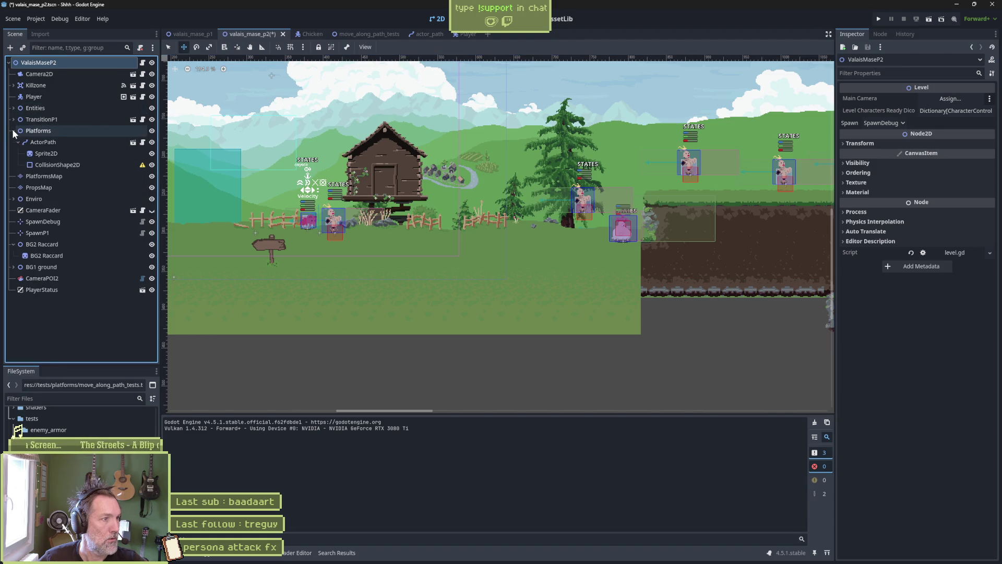
click(13, 131)
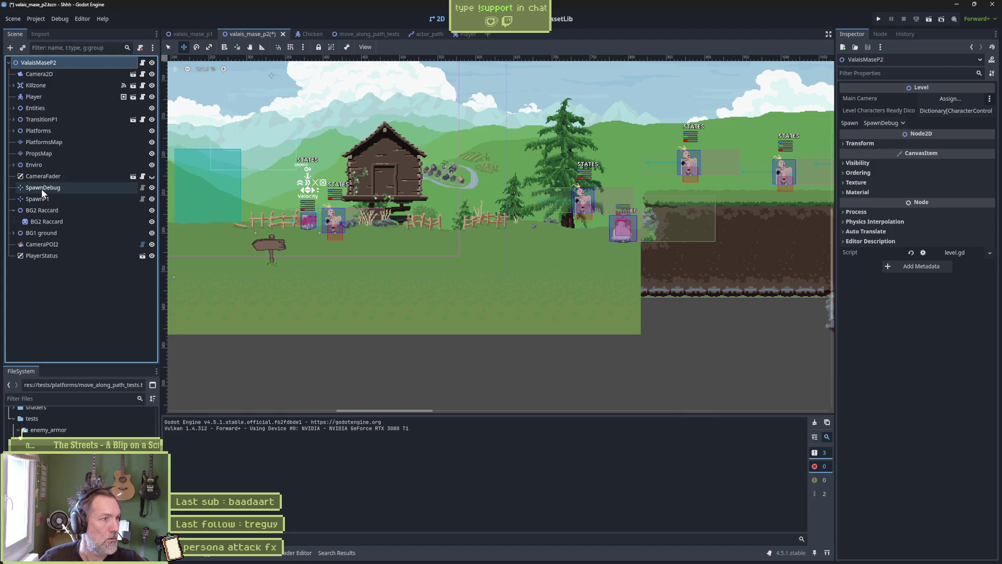
click(42, 187)
key(shift+f)
scroll(608, 229, down, 5)
mouse_move(715, 241)
mouse_down()
mouse_move(477, 277)
mouse_move(399, 273)
mouse_up()
mouse_move(671, 300)
mouse_down()
mouse_move(537, 298)
mouse_move(507, 328)
mouse_up()
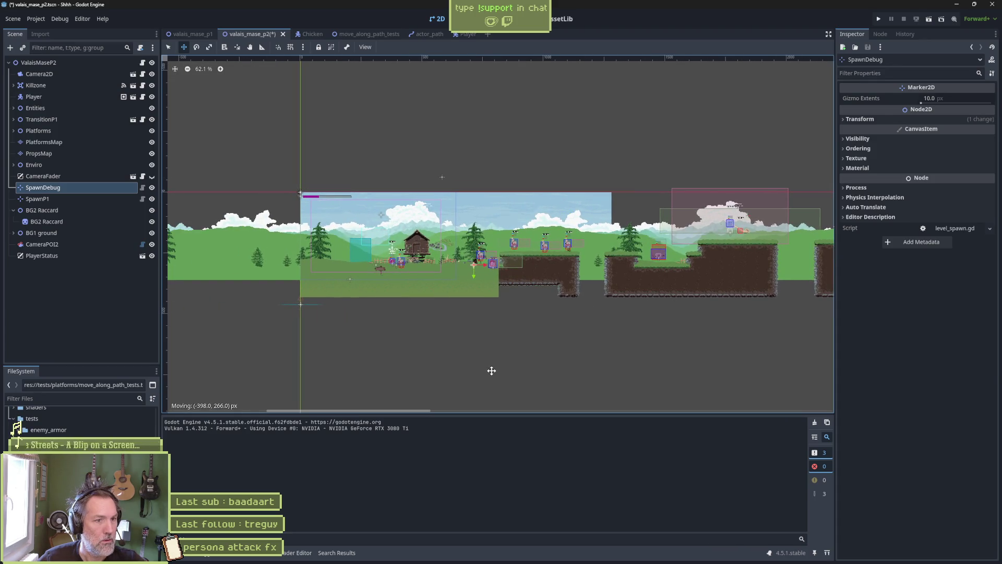
drag(492, 370, 493, 368)
key(F6)
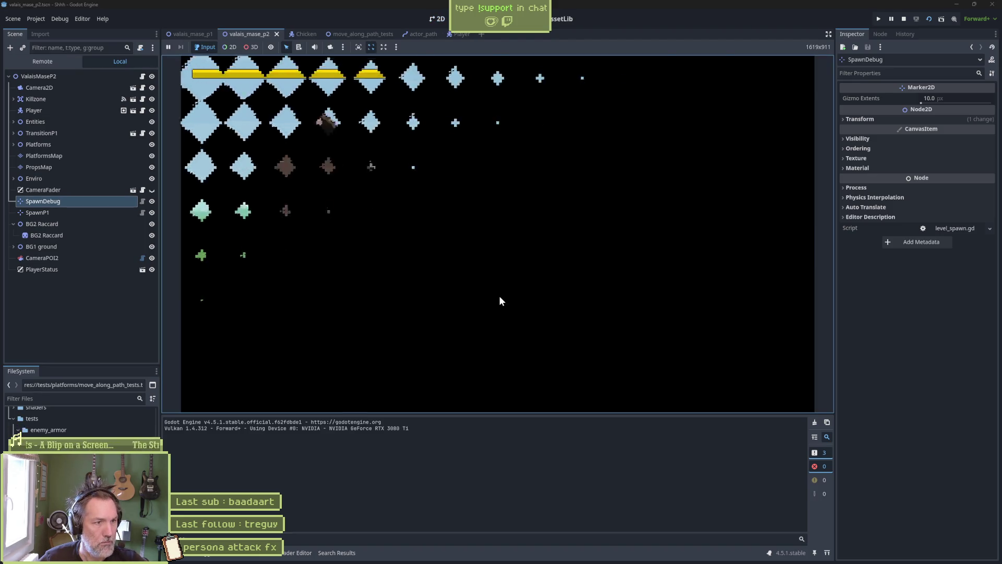
- Attack repeatedly in the running game as the chicken cycles Walk, Peck and Rush, then stop it
click(499, 300)
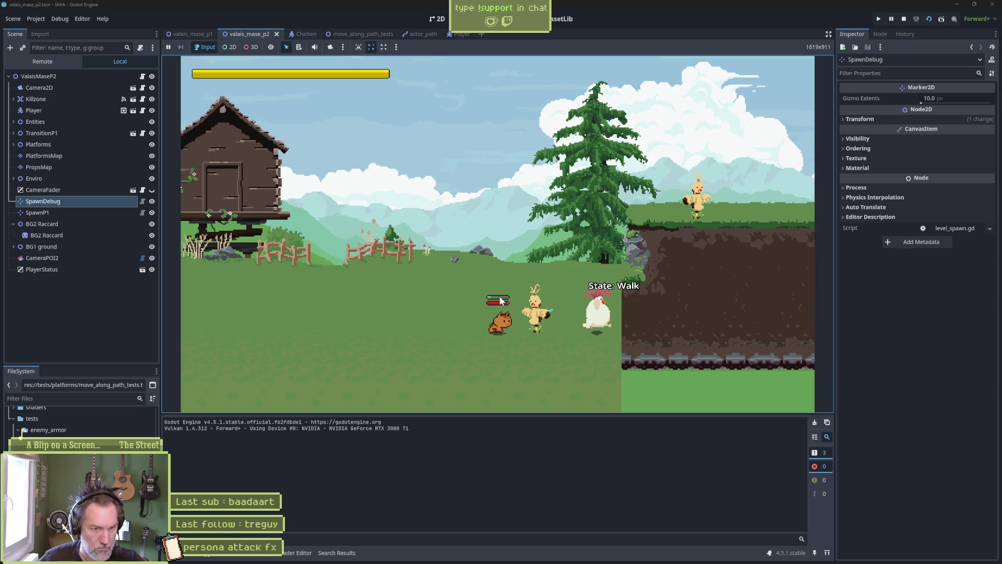
click(500, 300)
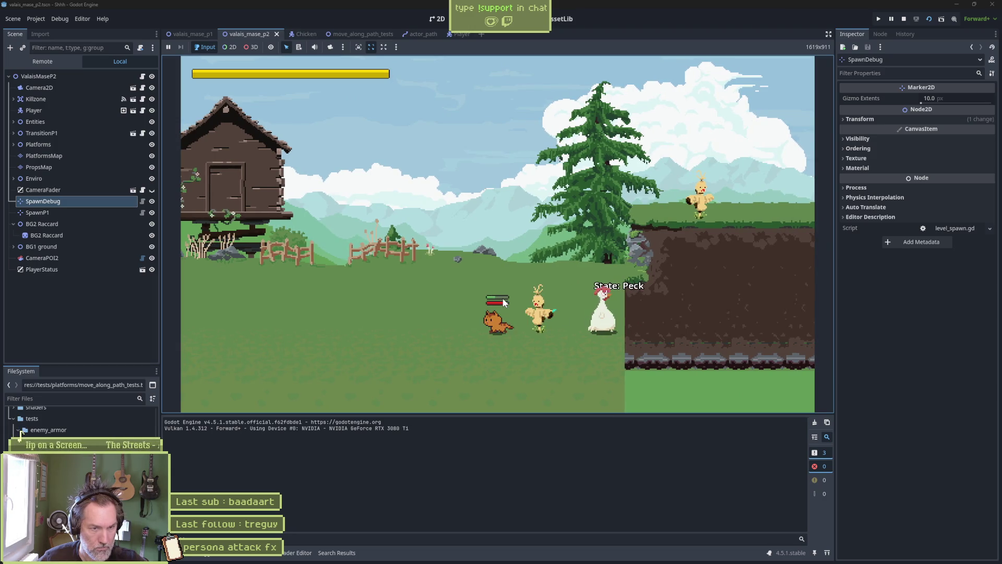
click(503, 299)
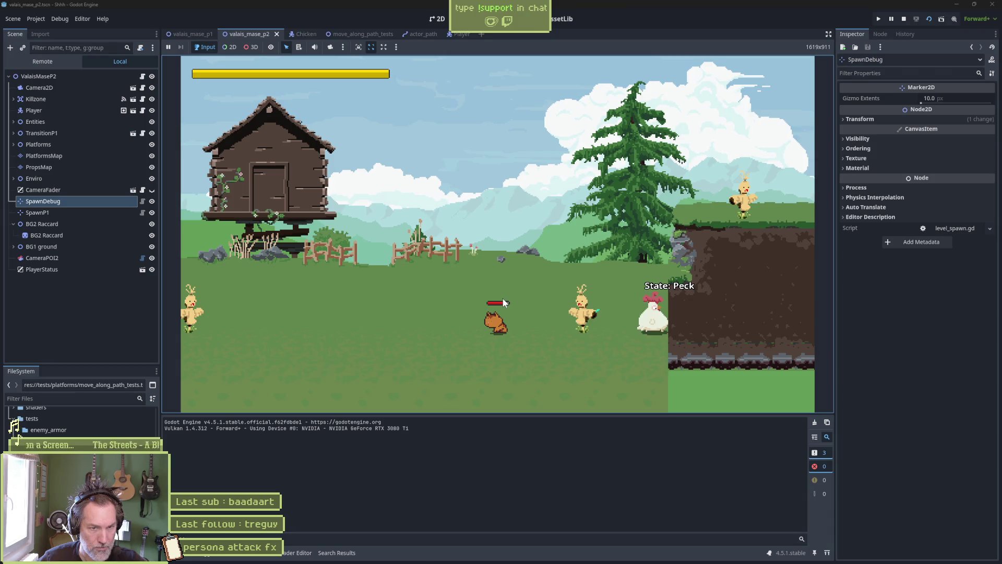
click(502, 298)
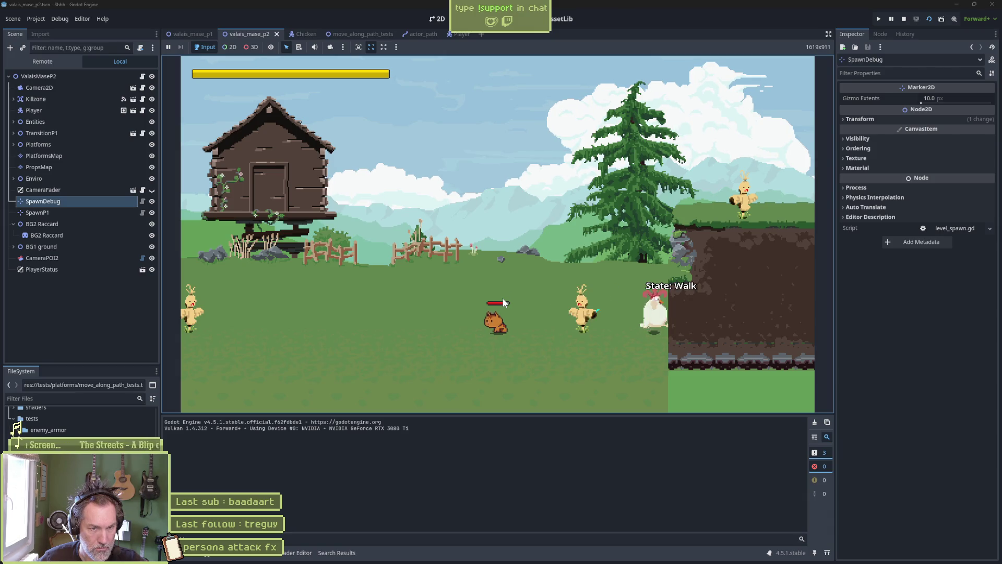
click(503, 297)
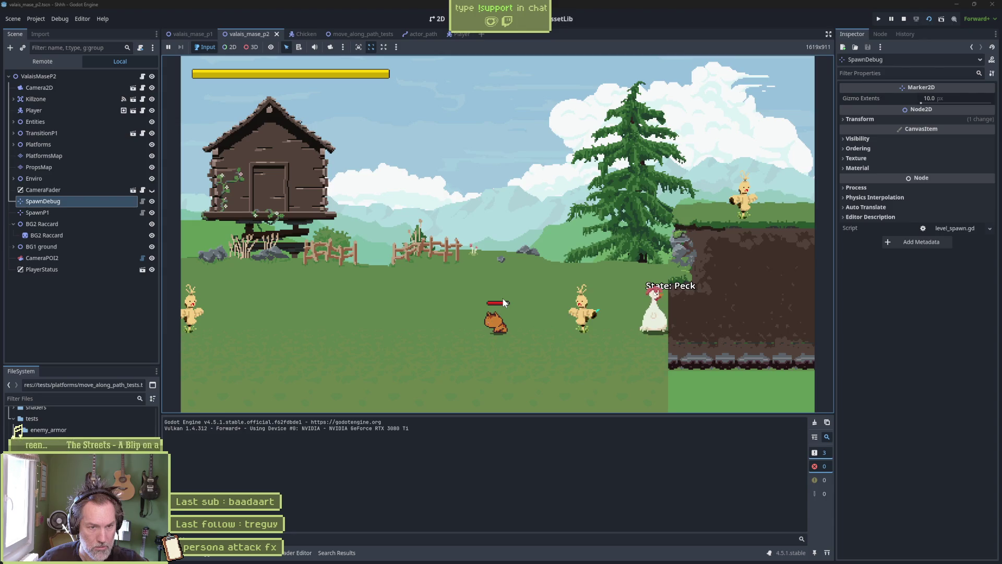
click(503, 297)
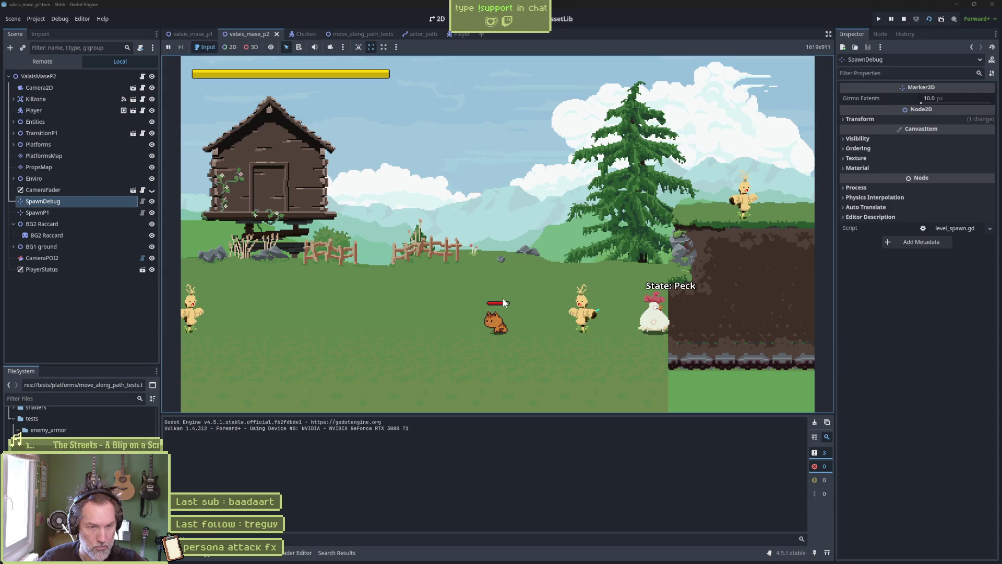
click(502, 298)
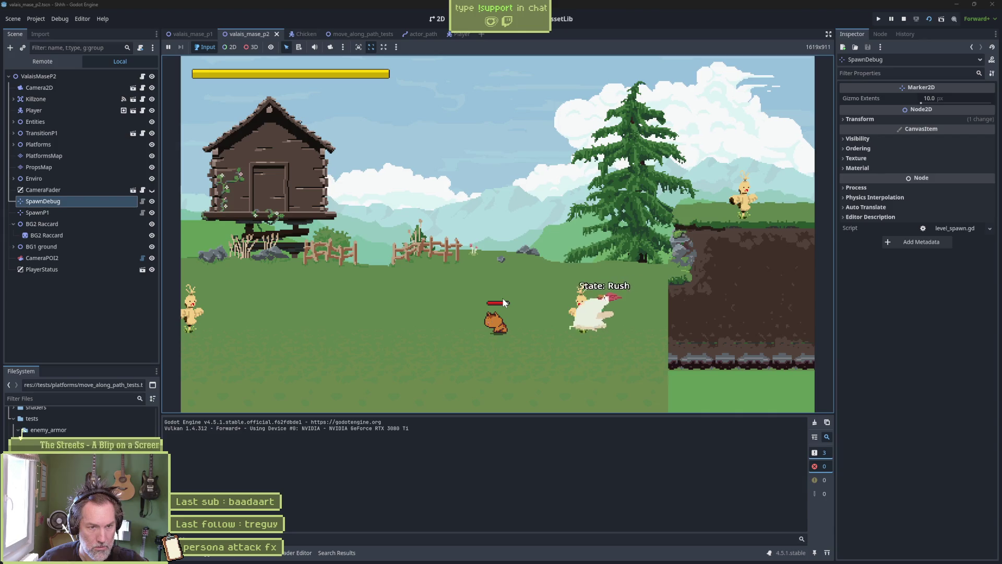
key(F8)
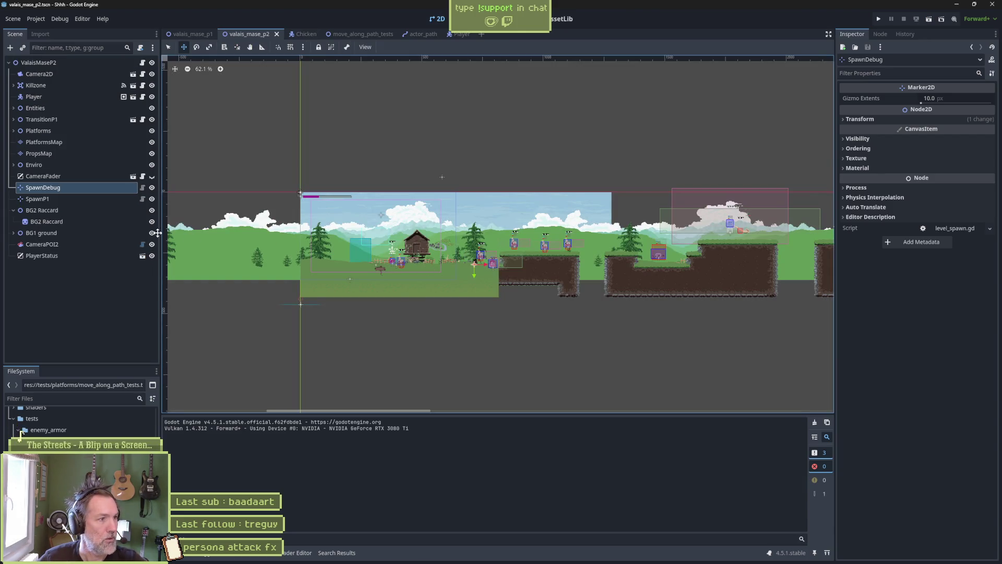
- Delete the Boundaries node from the Chicken scene
click(303, 34)
click(73, 316)
click(78, 311)
key(Delete)
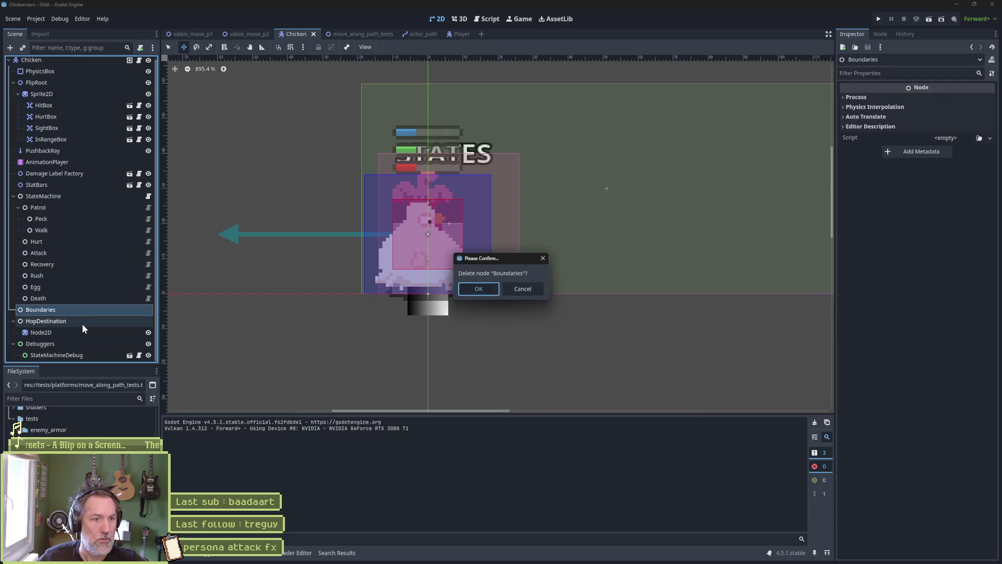
key(Return)
- Replay the valais_mase_p2 level, moving the player right, then return to the Chicken scene
key(F6)
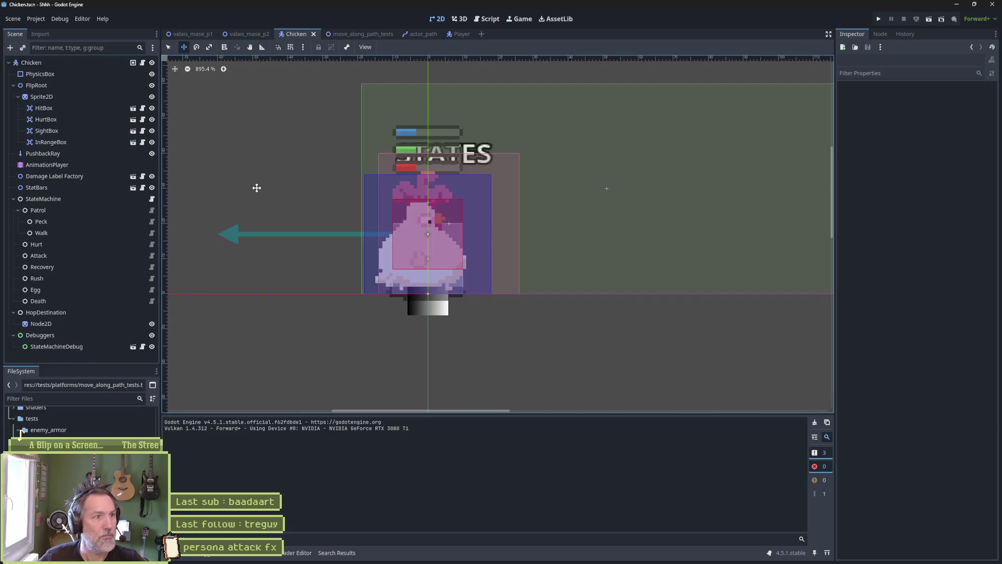
click(246, 34)
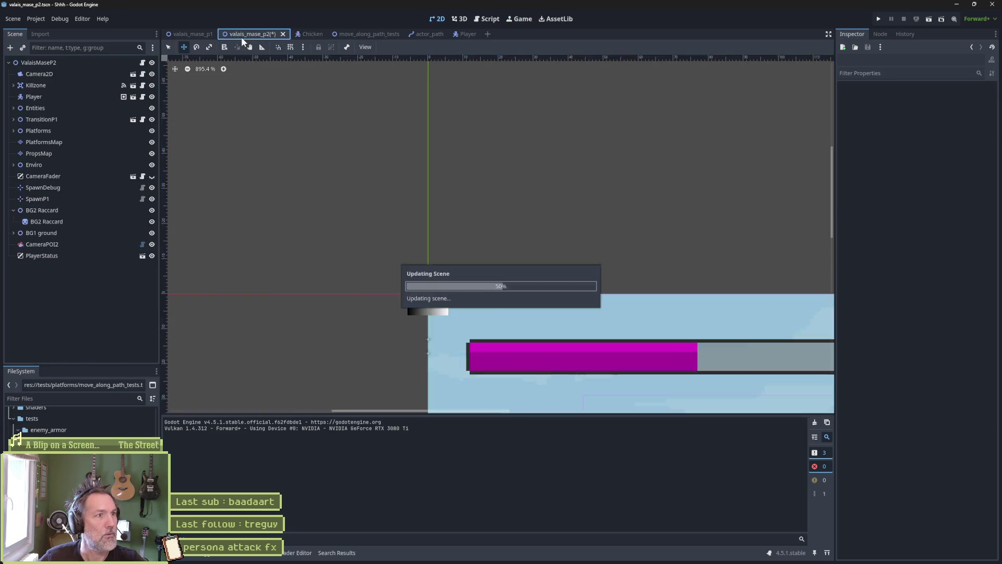
key(F6)
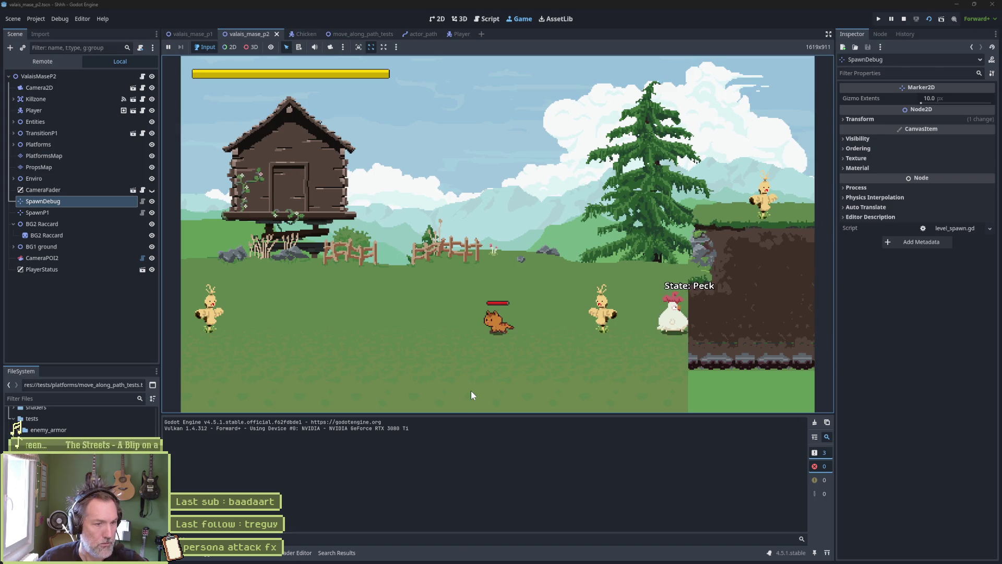
key(Right)
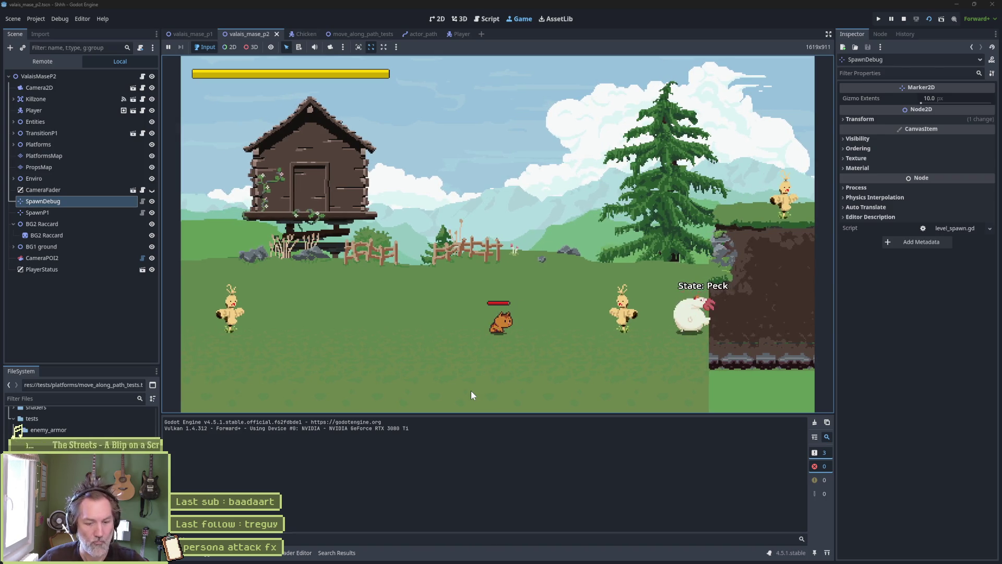
key(F8)
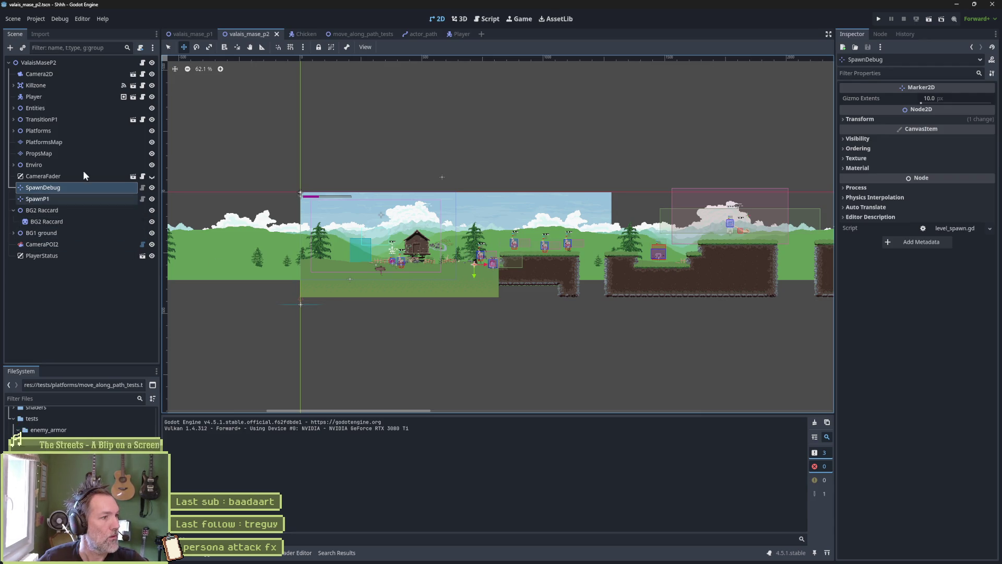
click(298, 34)
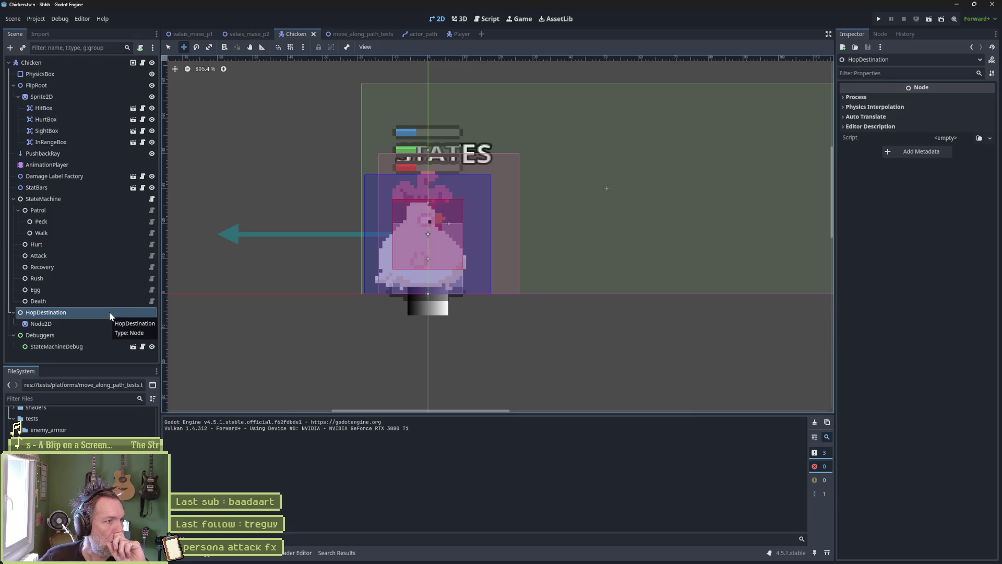
- Search all project files for HopDestination, confirming no script references it
click(142, 62)
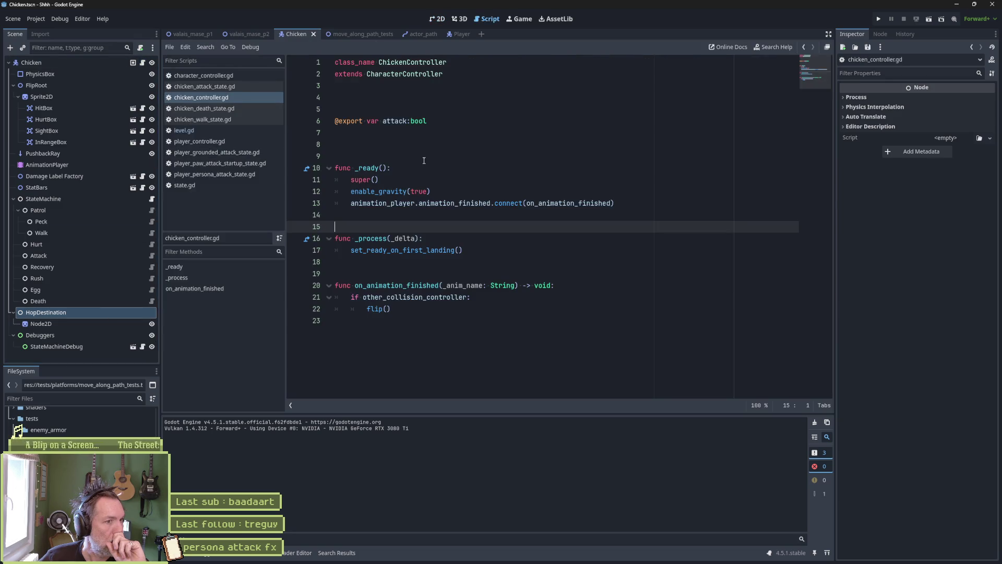
click(424, 132)
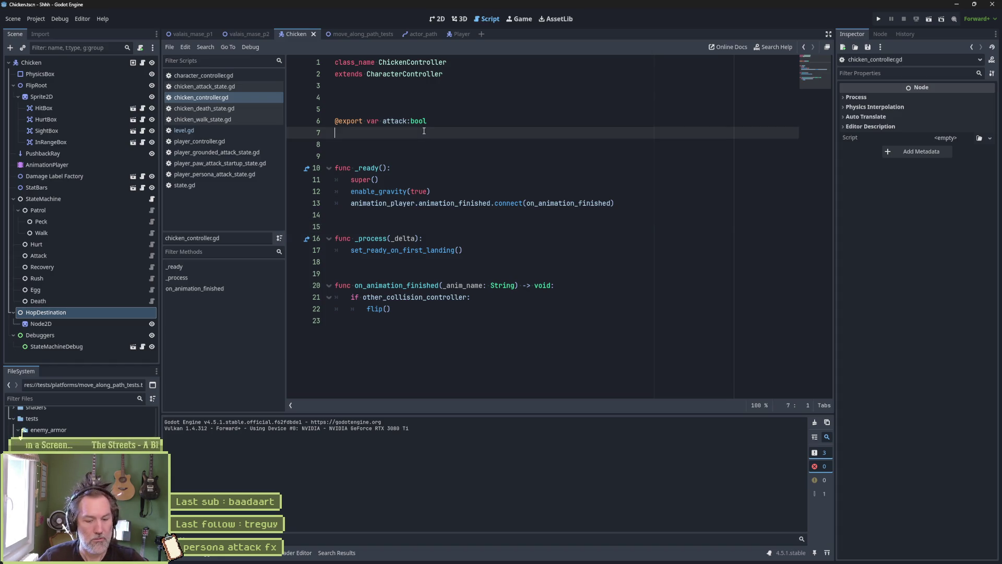
key(ctrl+shift+f)
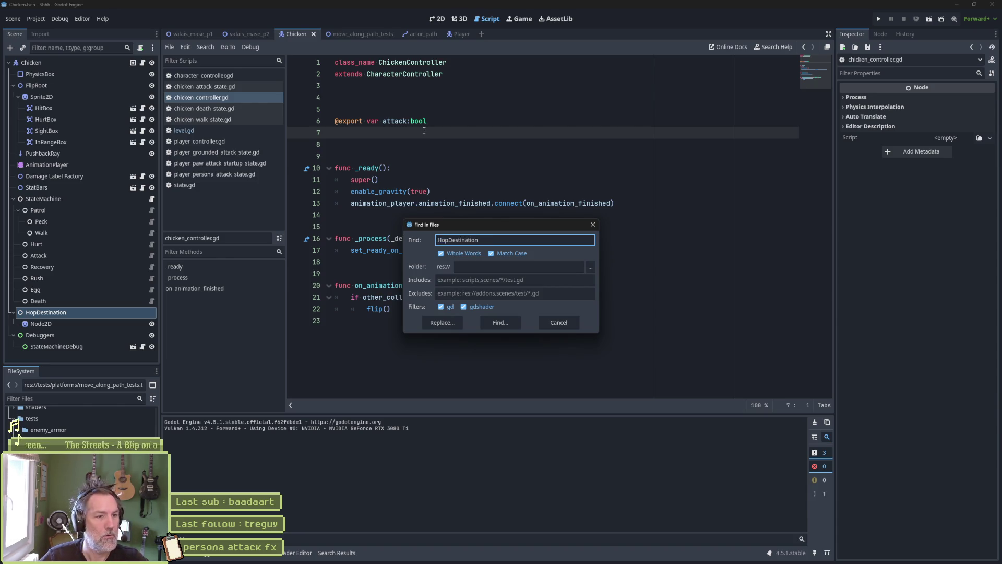
click(510, 320)
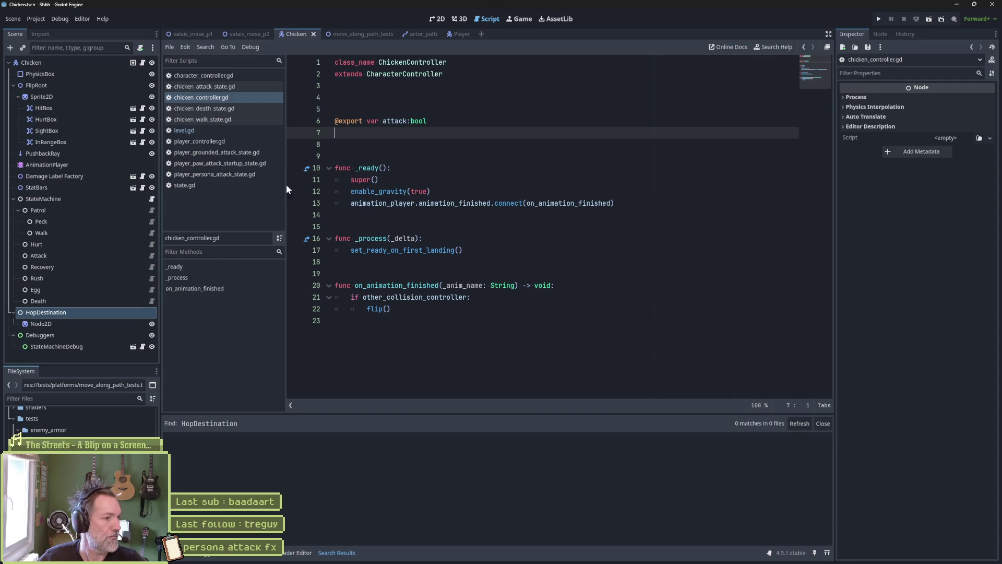
- Delete HopDestination and its Node2D child from the Chicken scene and save the scene
click(70, 337)
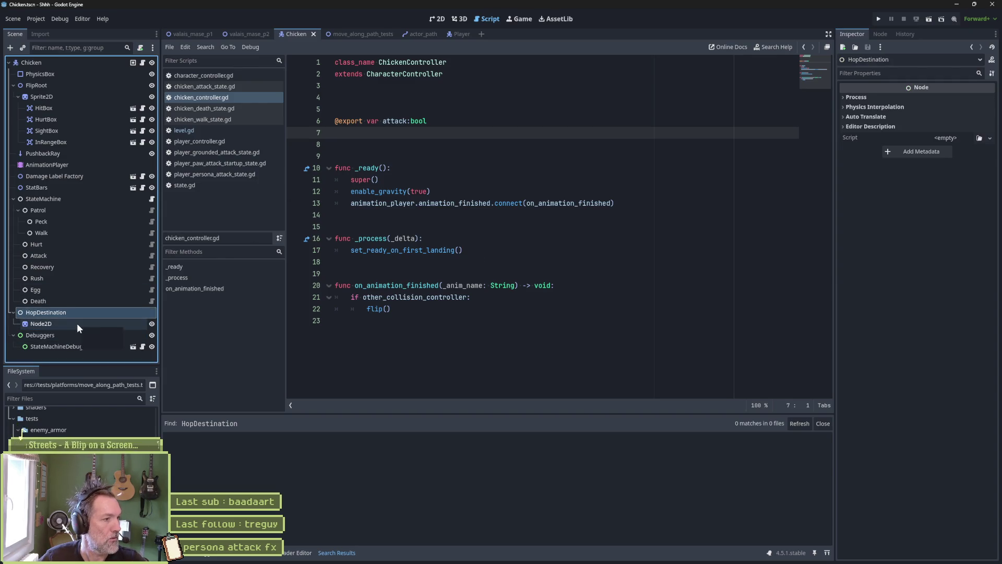
key(Delete)
key(Return)
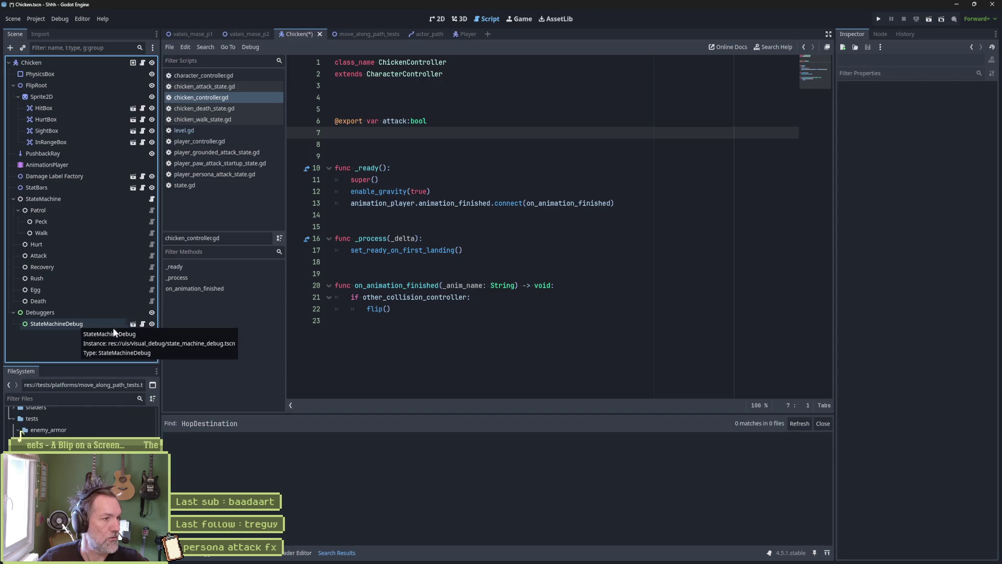
key(ctrl+s)
click(13, 199)
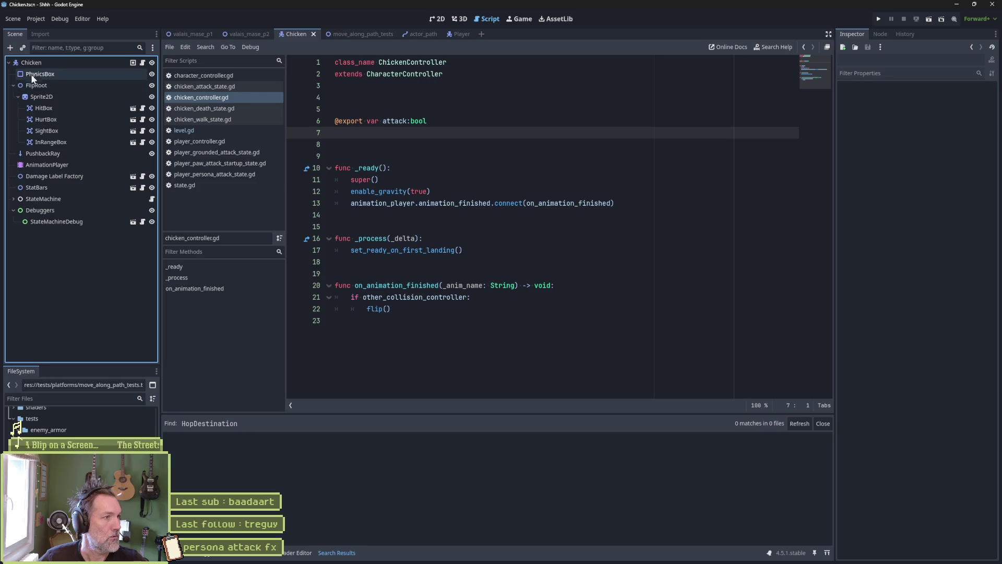
- Playtest valais_mase_p2, walking the player right and left near the chicken, then switch to Asana
click(246, 34)
key(F6)
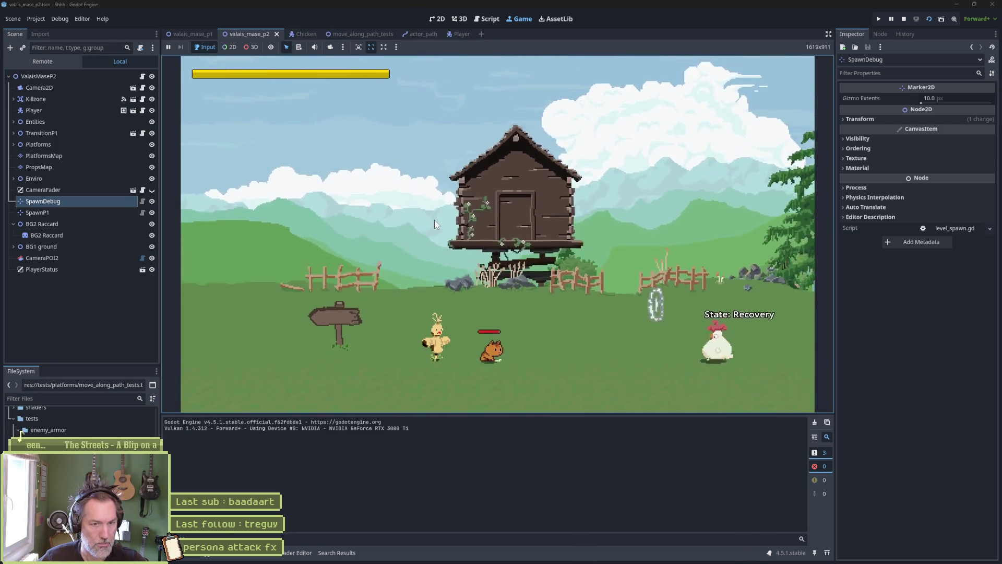
key(Right)
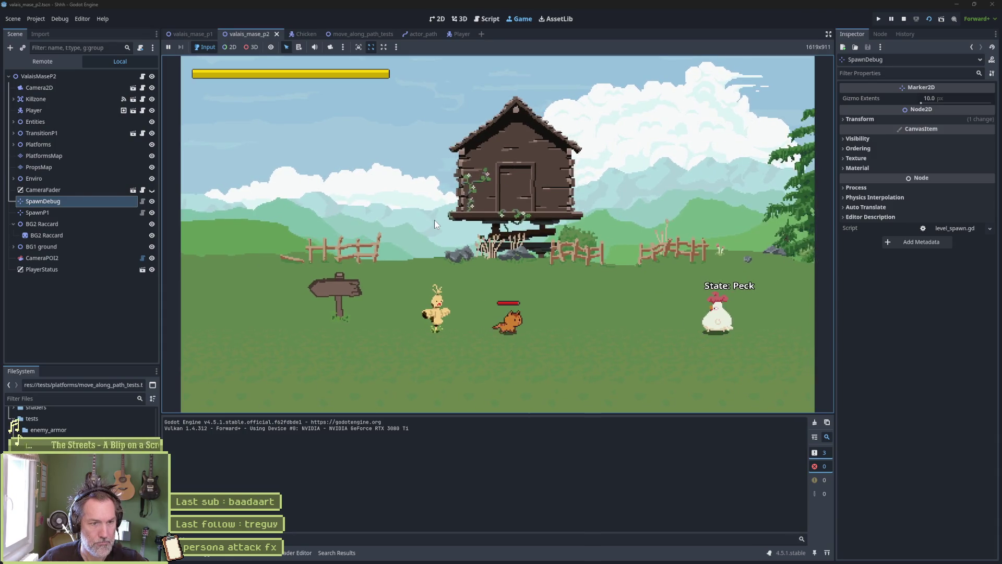
key(Left)
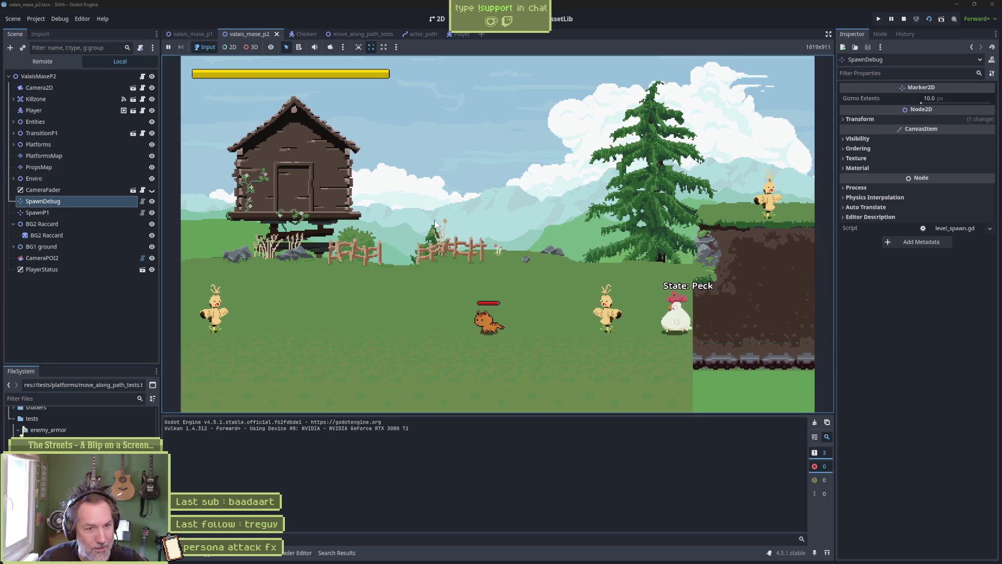
key(Right)
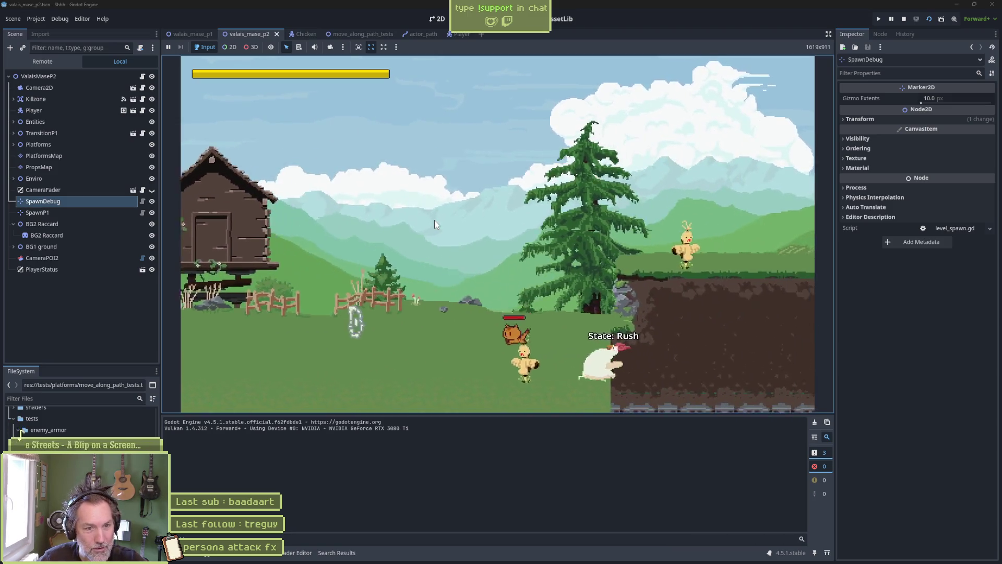
key(Left)
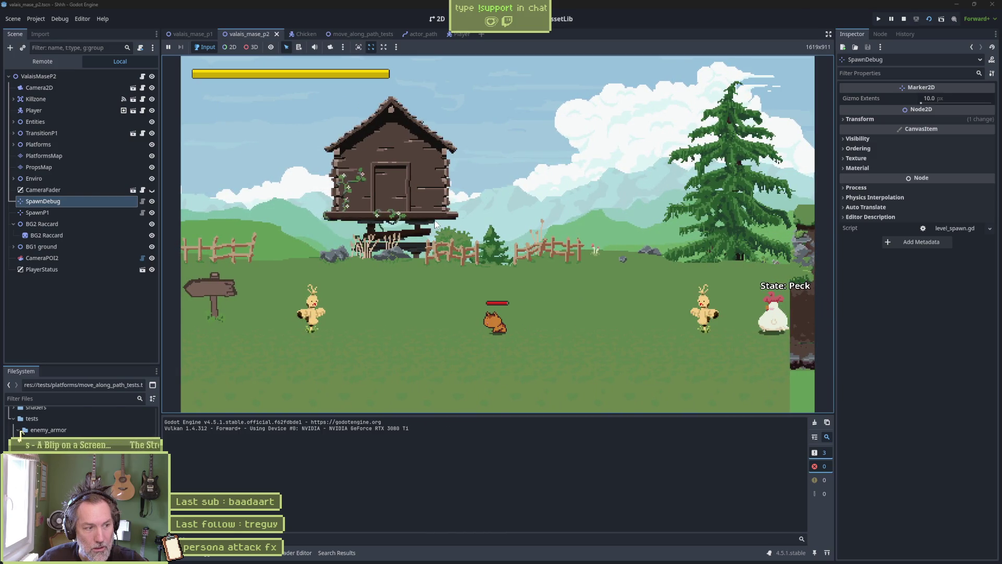
key(F8)
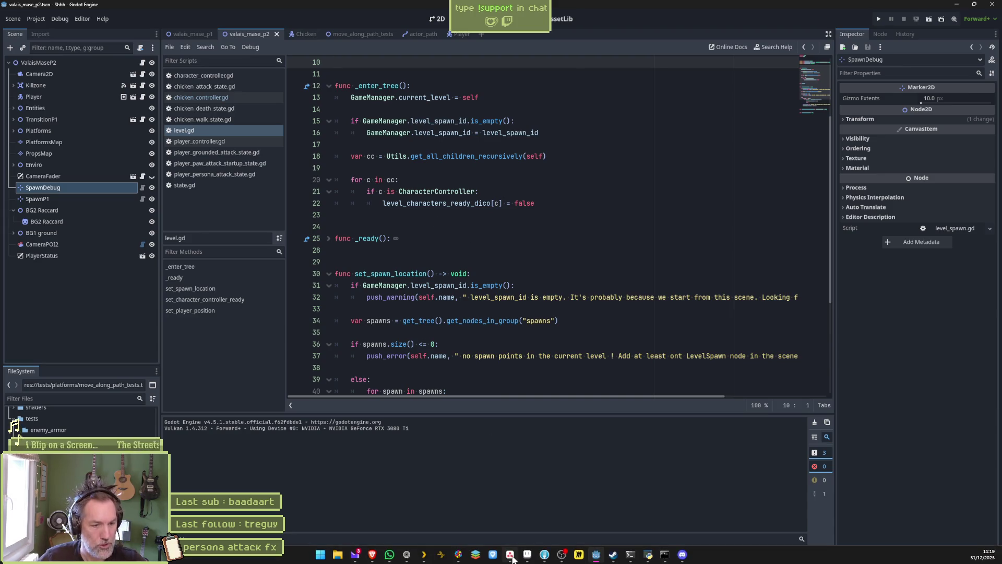
click(510, 559)
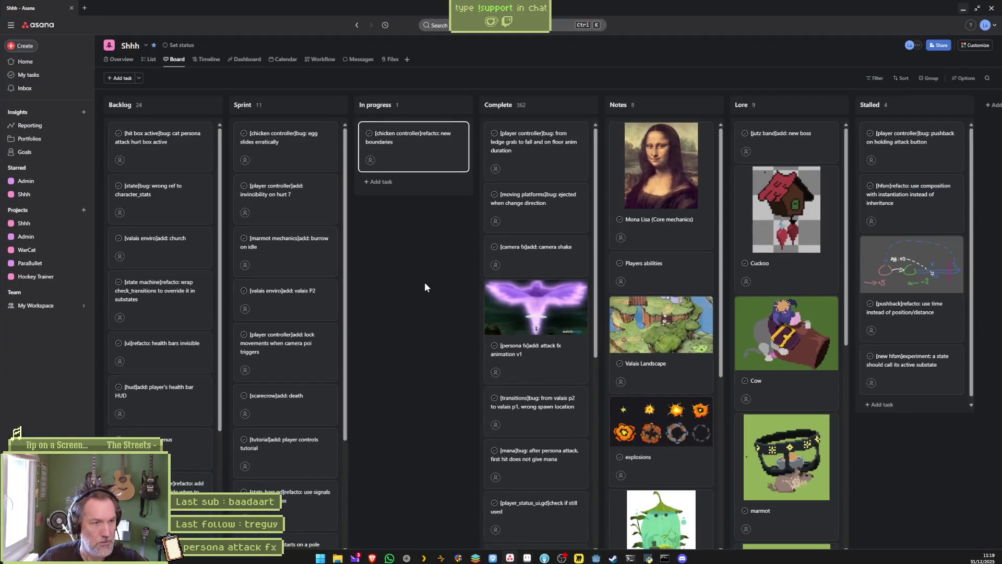
- Add '[chicken controller]bug: wrong rush direction' to In progress and copy the 'new boundaries' task title
click(397, 183)
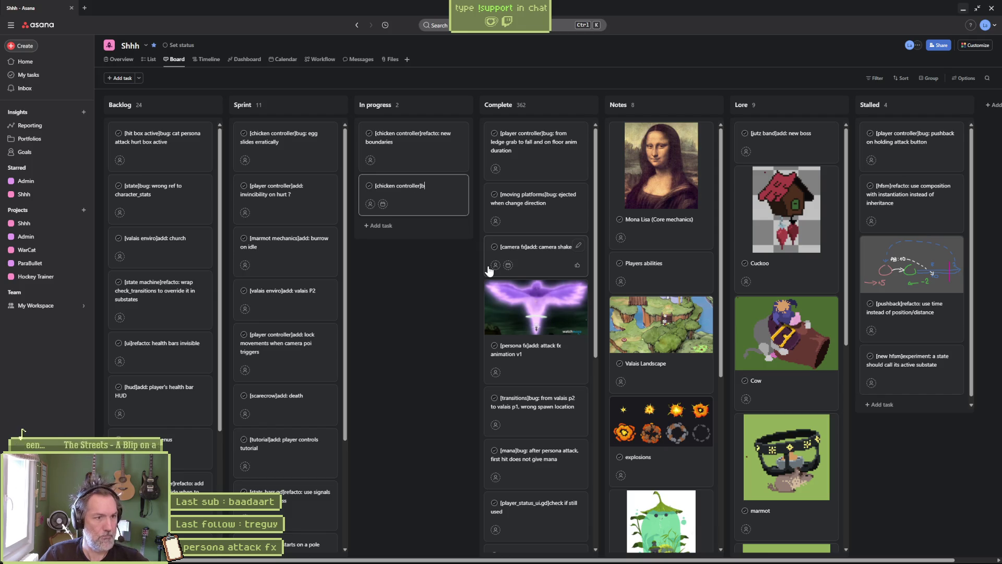
text(g: rush dire)
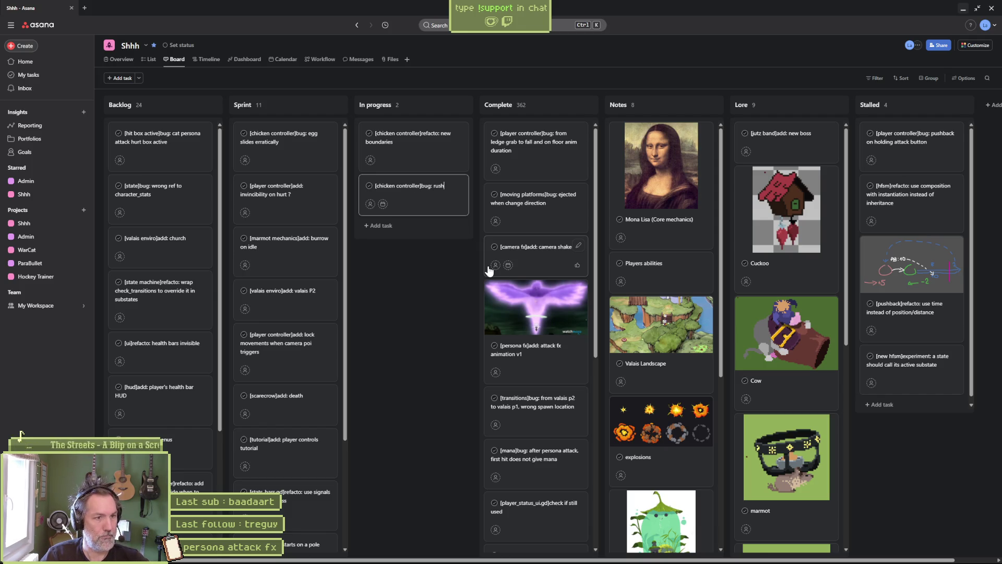
text(ction)
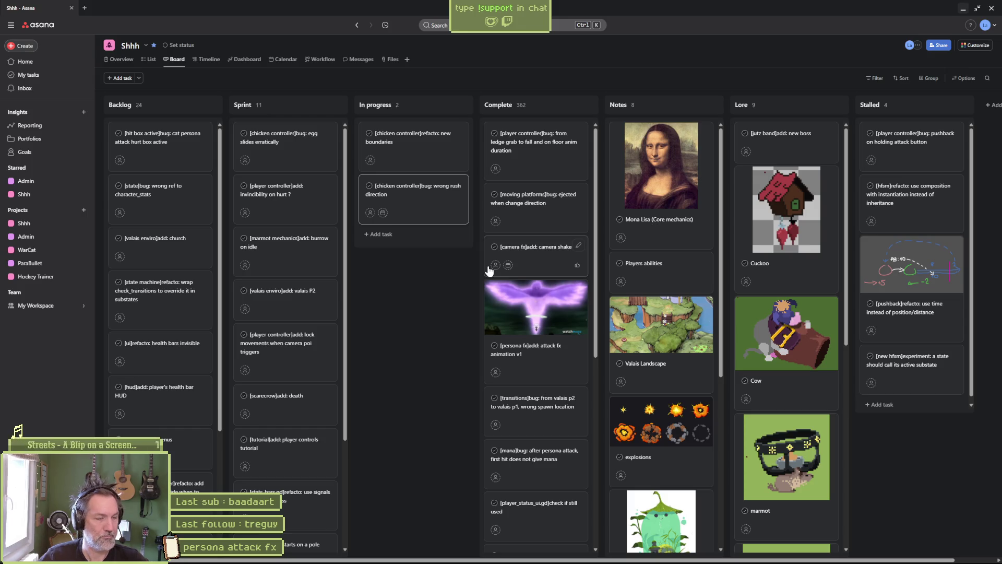
click(413, 150)
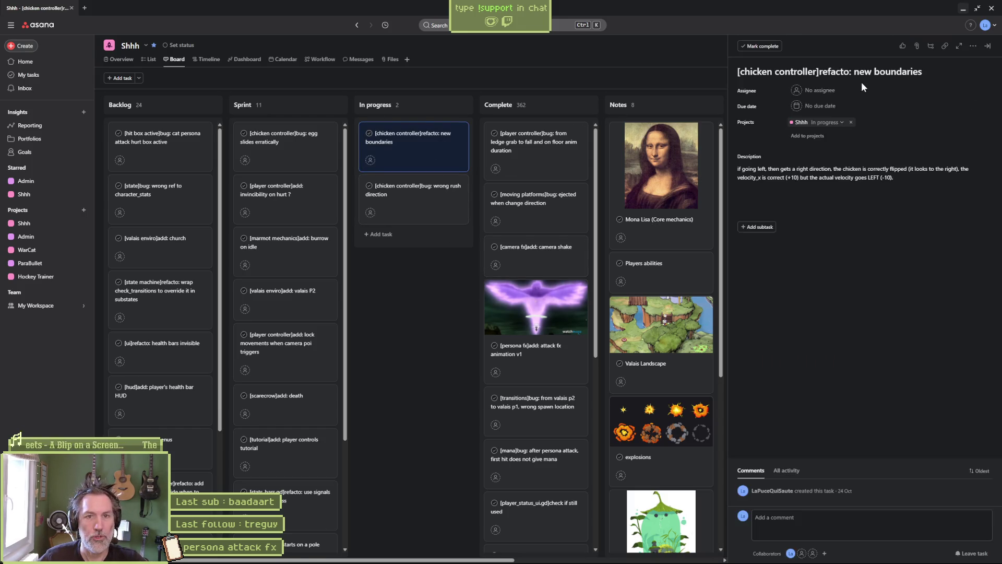
triple_click(867, 74)
mouse_move(495, 556)
click(546, 556)
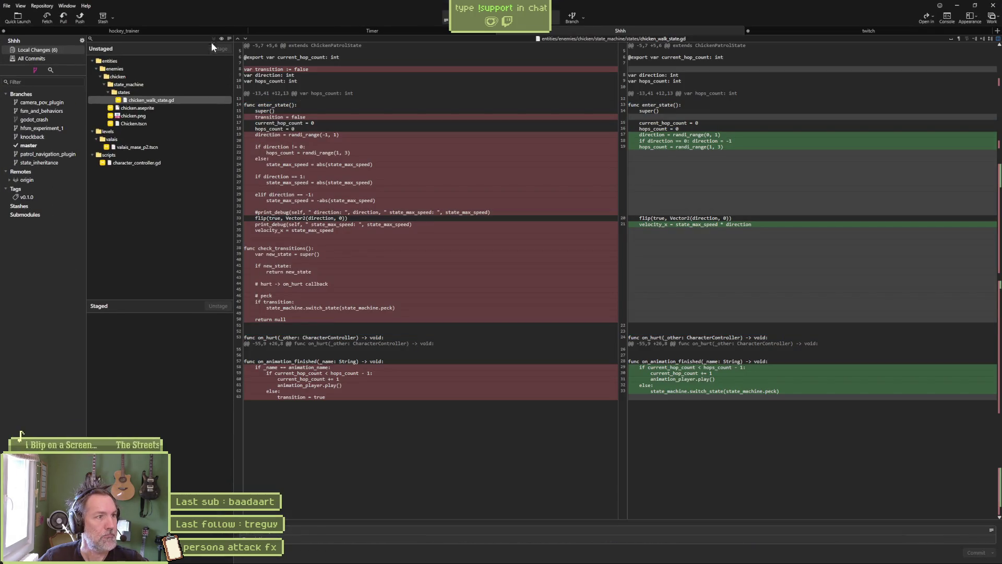
- Stage all six files, paste '[chicken controller]refacto: new boundaries' as the summary, and review each diff
click(213, 40)
key(ctrl+v)
click(162, 358)
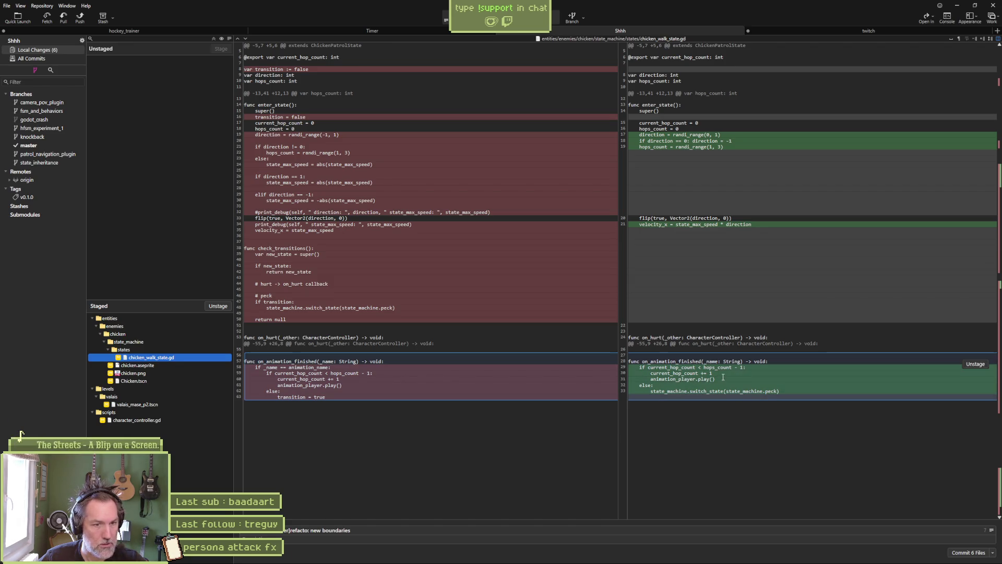
click(157, 366)
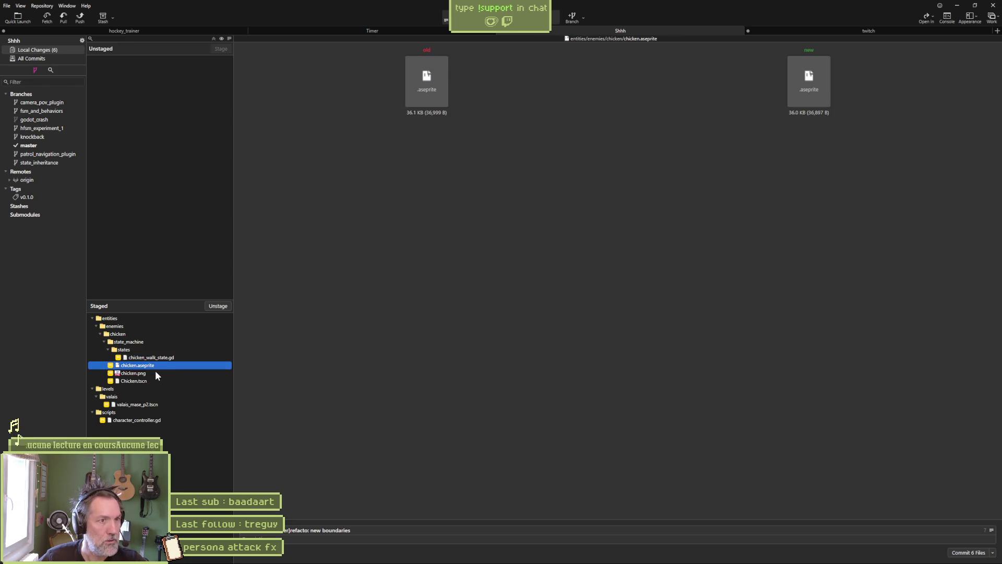
click(158, 373)
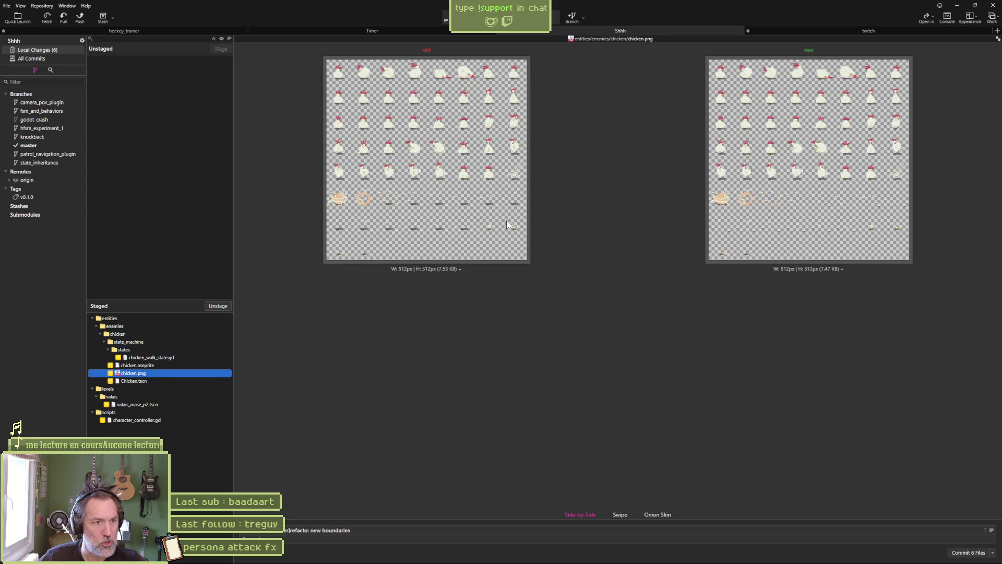
click(146, 381)
click(144, 405)
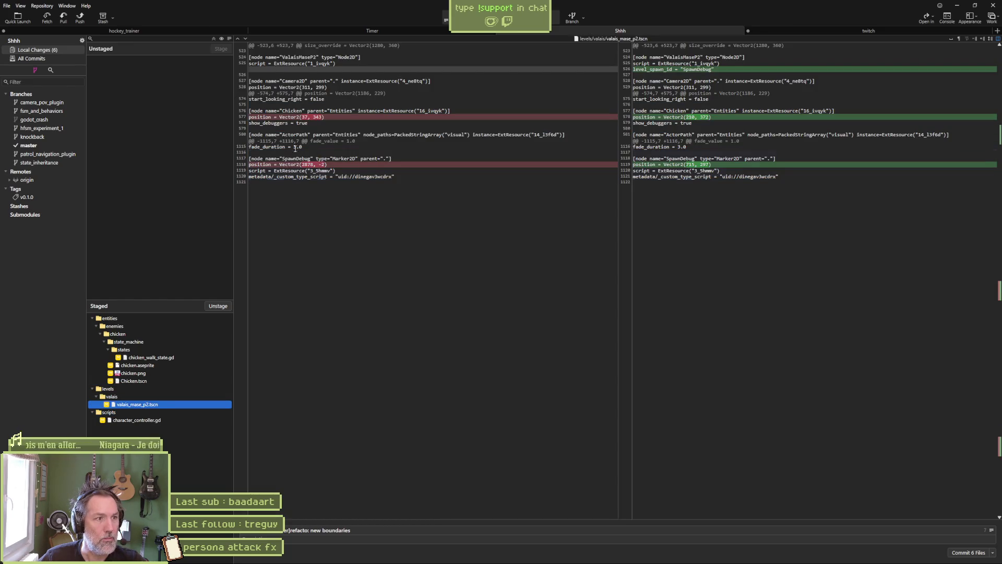
click(152, 422)
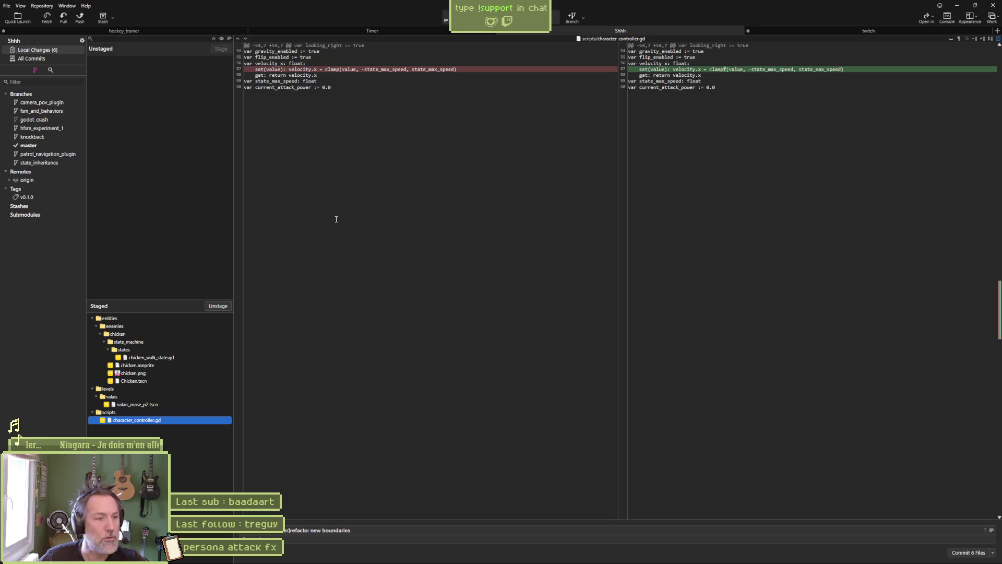
- Commit the six staged files and push master to origin
click(960, 554)
click(79, 18)
key(Return)
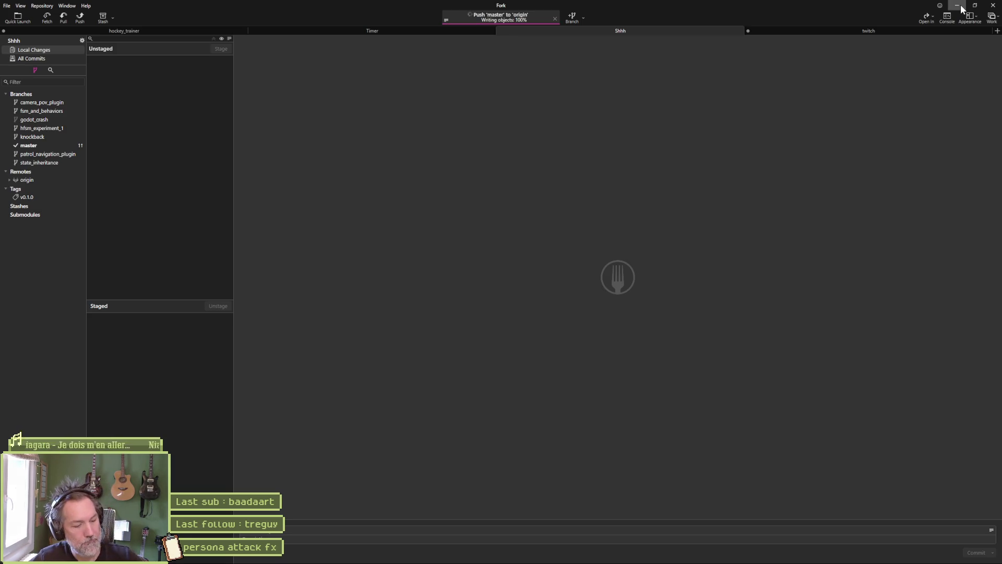
click(963, 9)
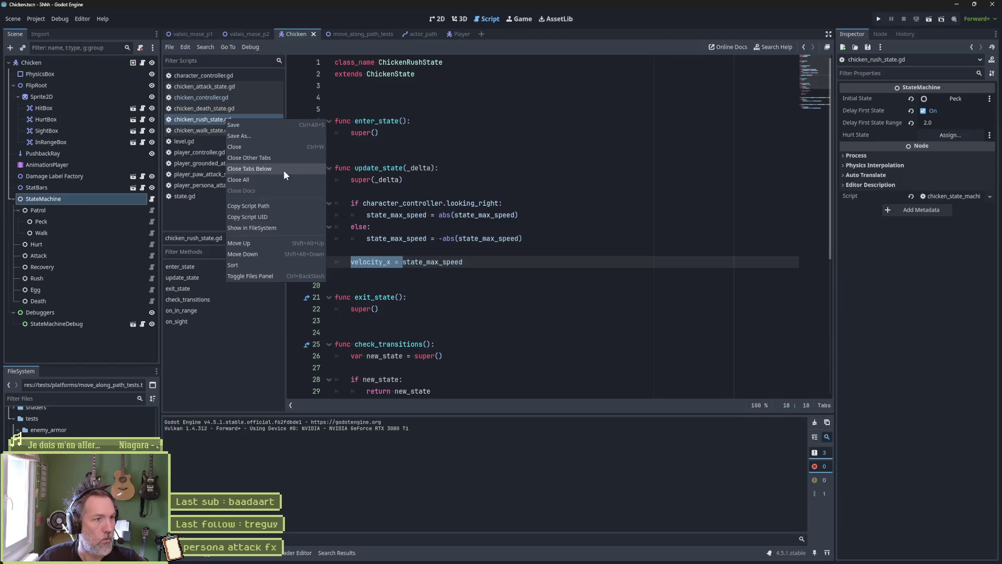
- Close every script but chicken_rush_state.gd, then return to the Chicken scene in the 2D editor
click(437, 249)
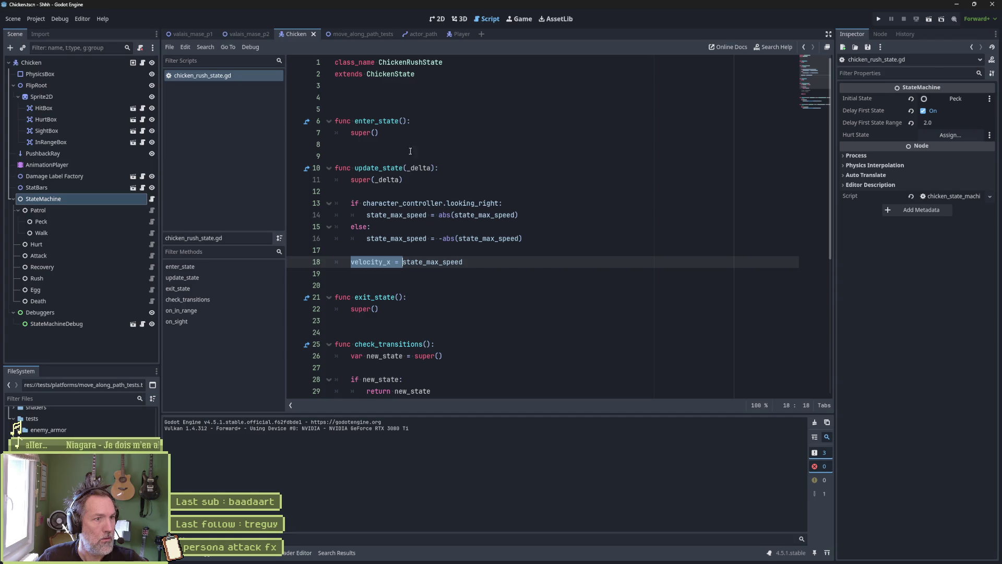
click(418, 121)
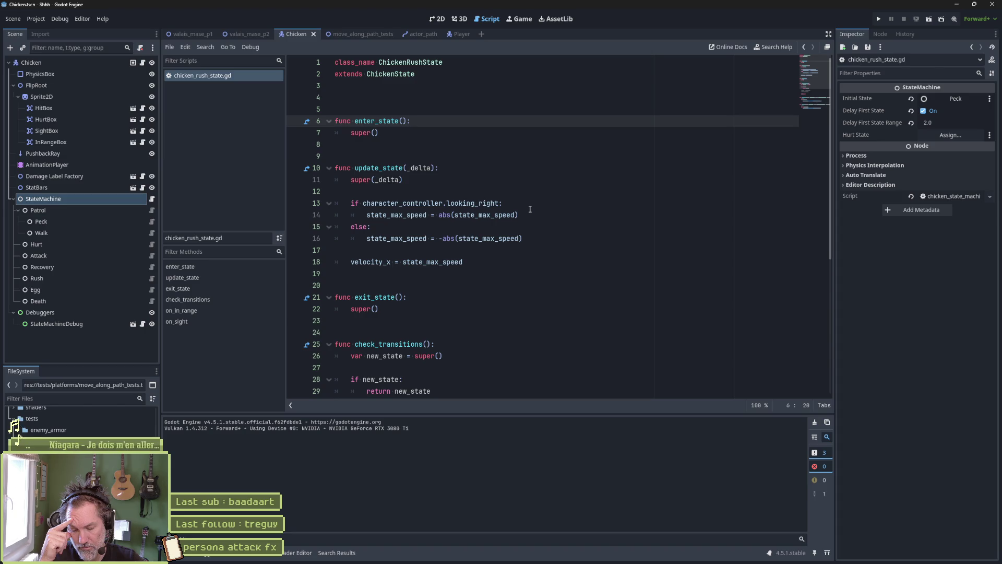
click(438, 19)
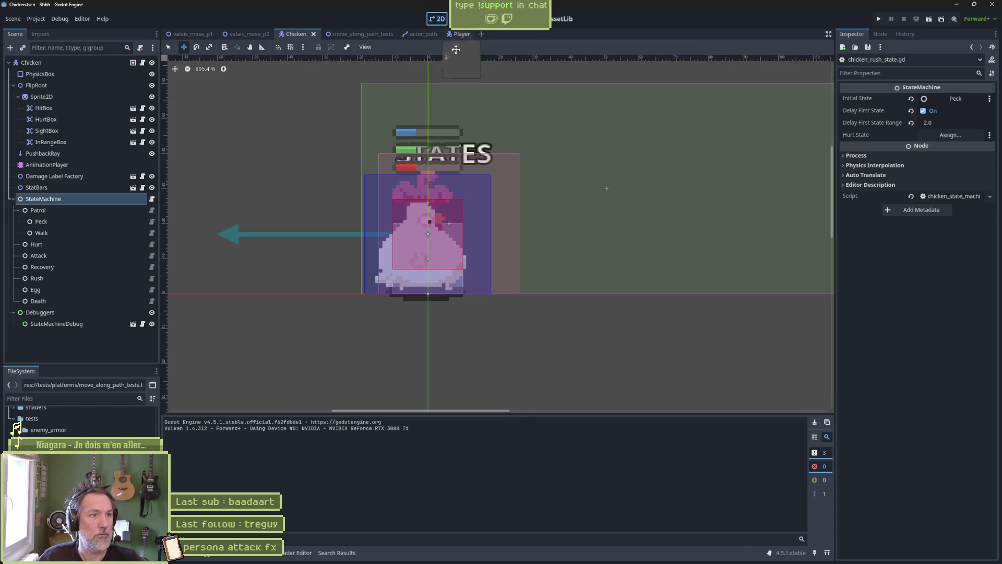
- In valais_mase_p2, move the Chicken about 462 px left and select the SpawnDebug marker
click(247, 34)
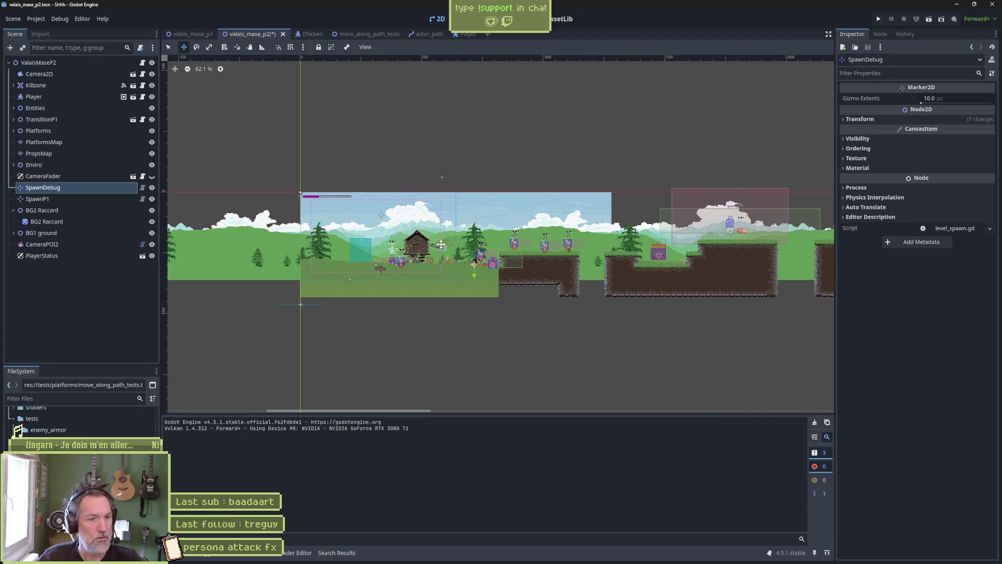
click(13, 108)
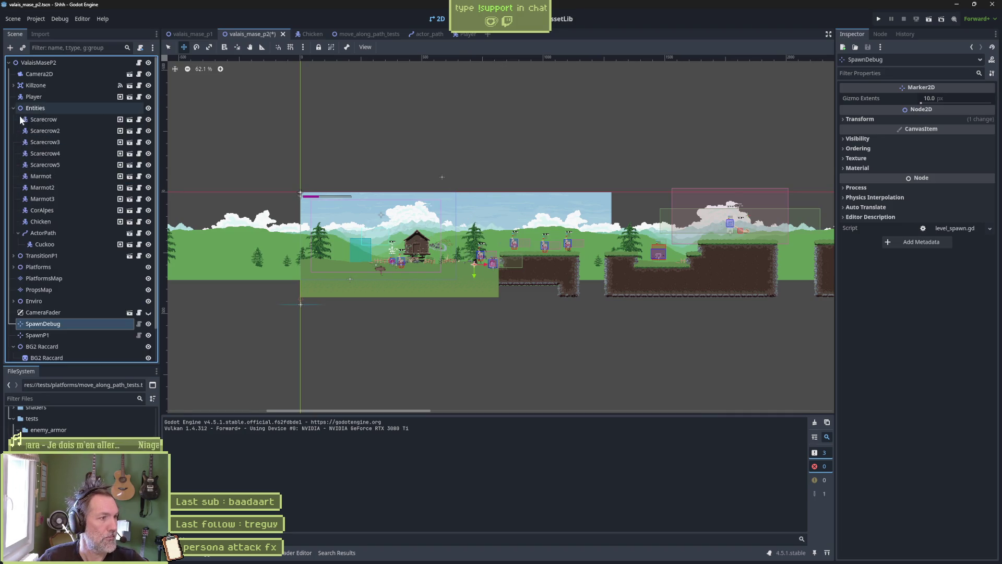
click(46, 221)
drag(495, 282, 364, 282)
click(73, 62)
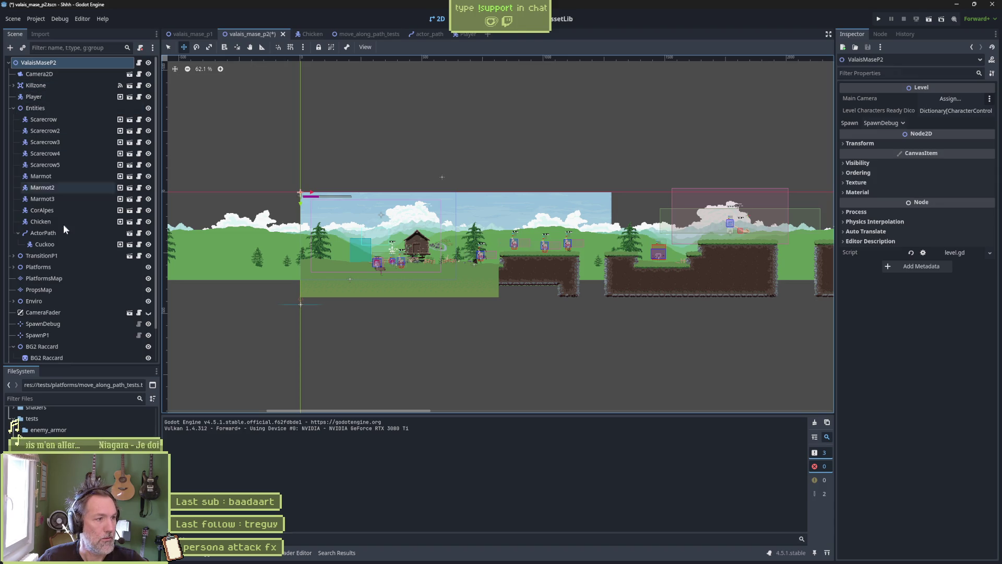
click(89, 323)
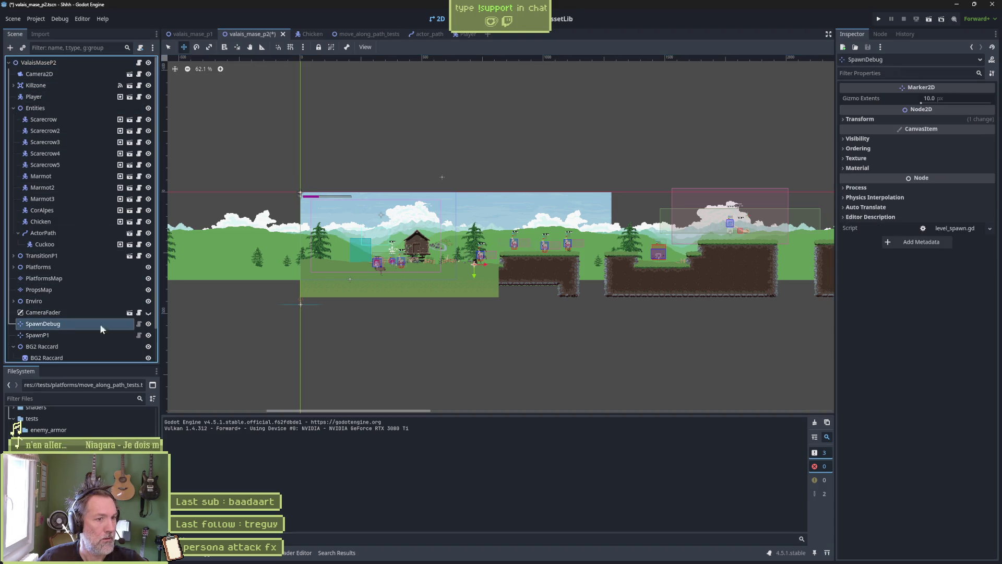
scroll(381, 277, up, 5)
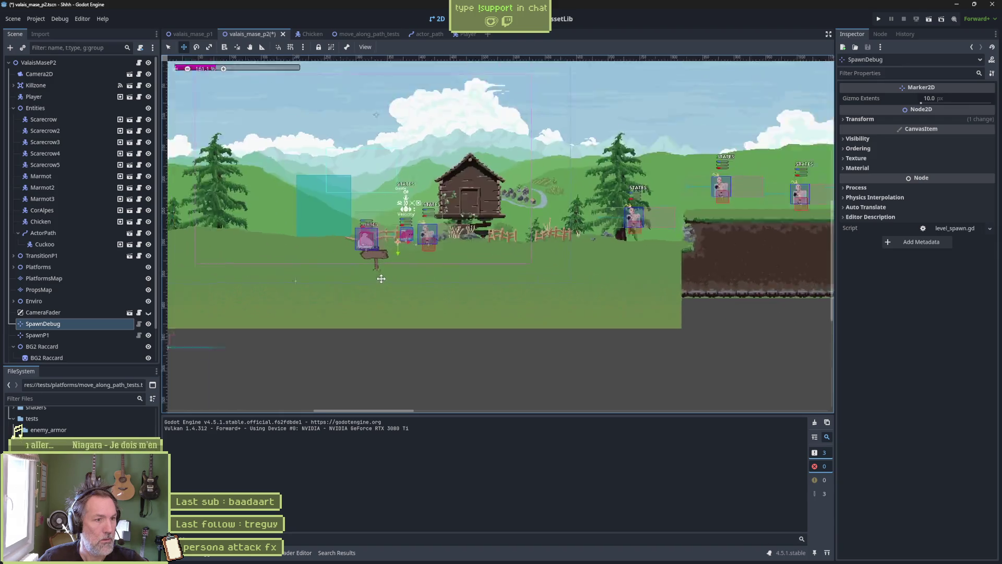
- Save and run the level, walking the player back and forth to trigger the chicken's rush, attack and peck
key(F5)
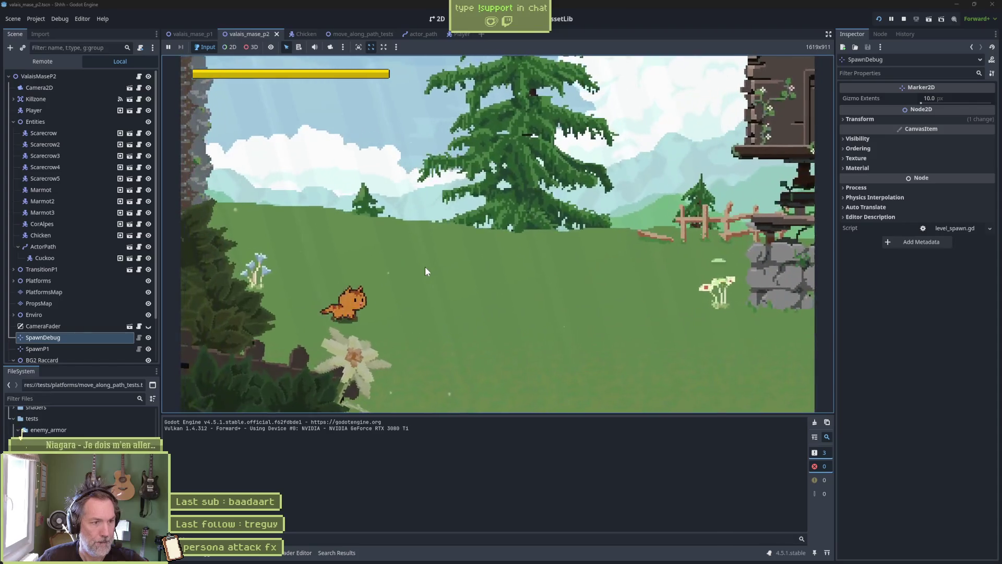
key(F8)
key(F5)
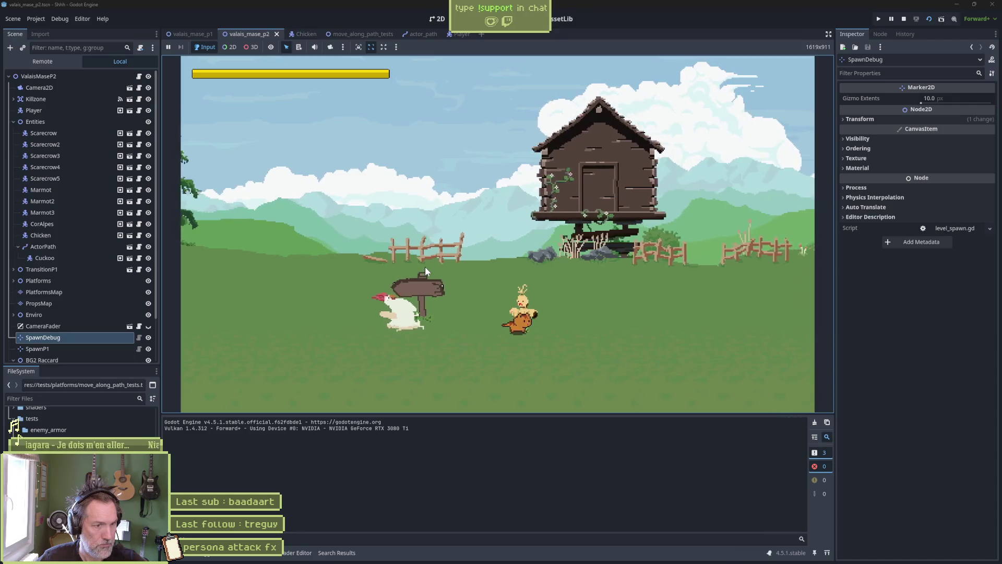
key(Right)
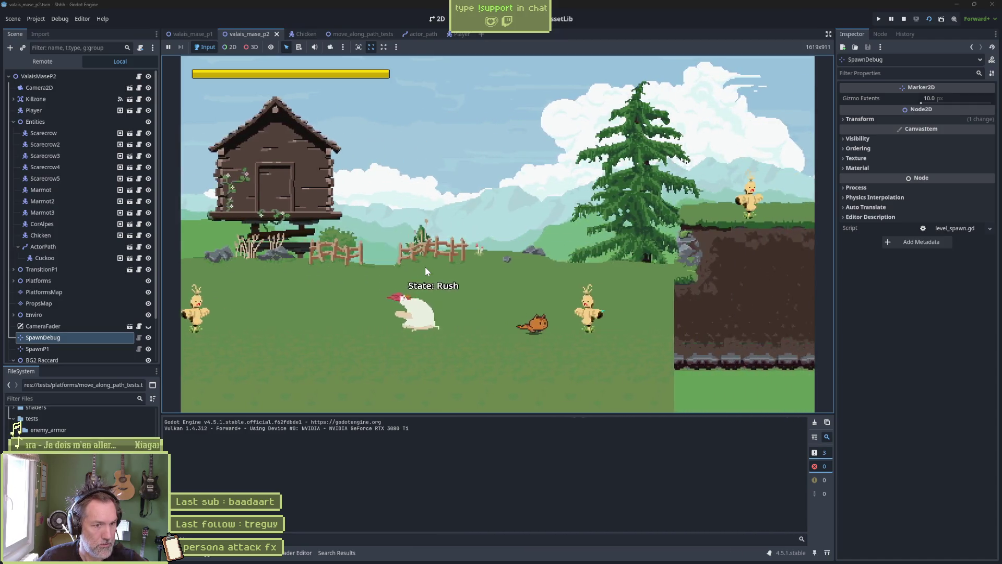
key(Left)
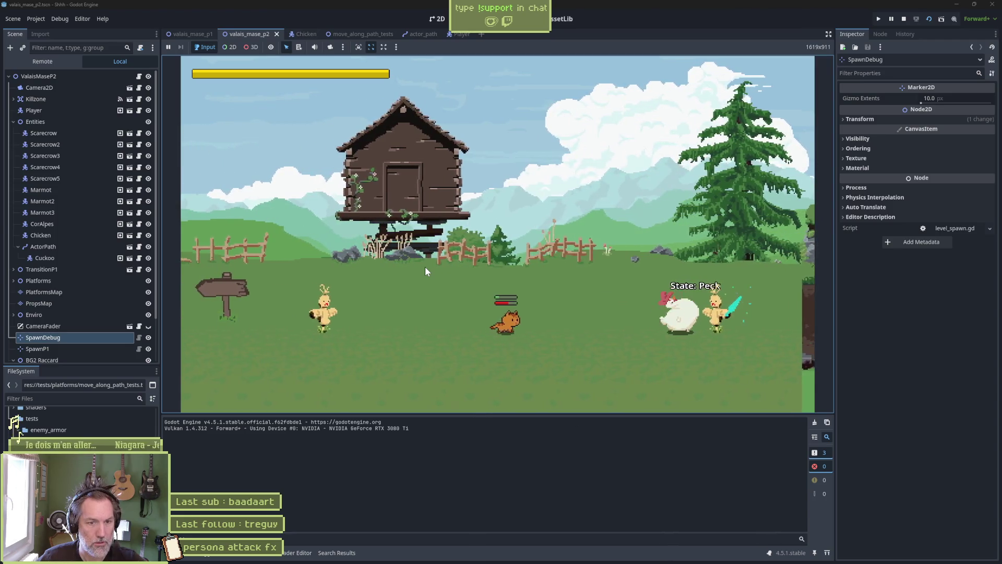
key(Right)
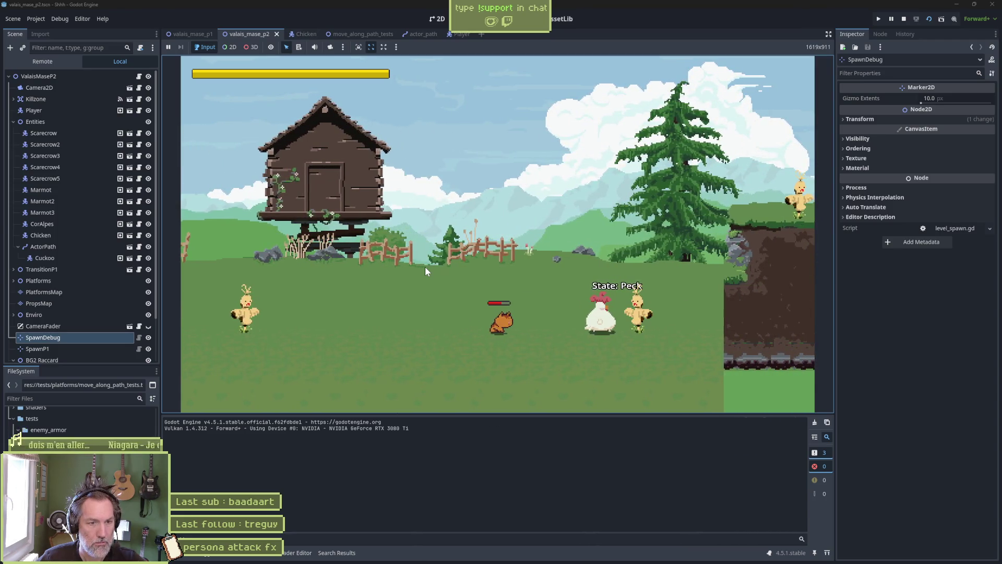
key(Left)
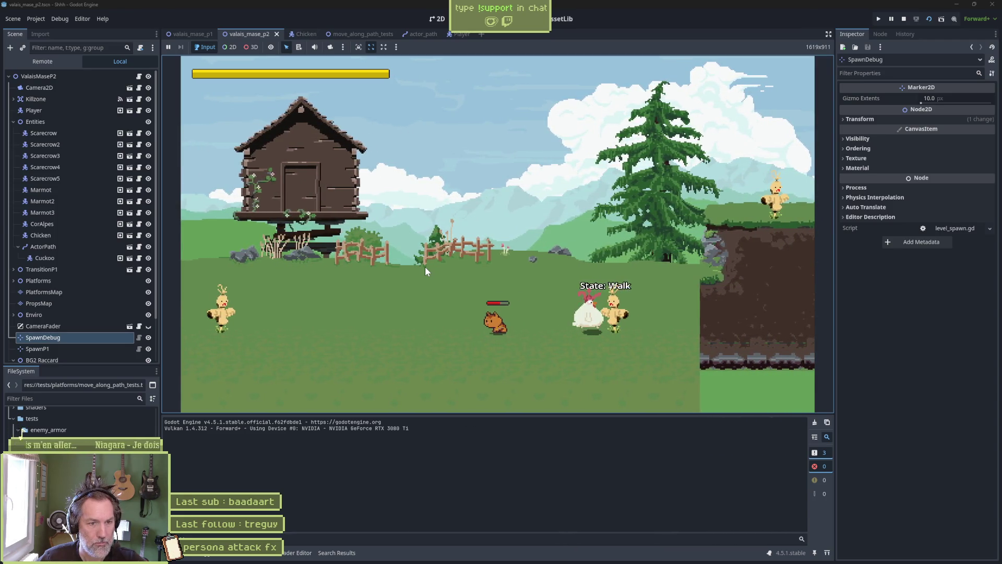
key(Right)
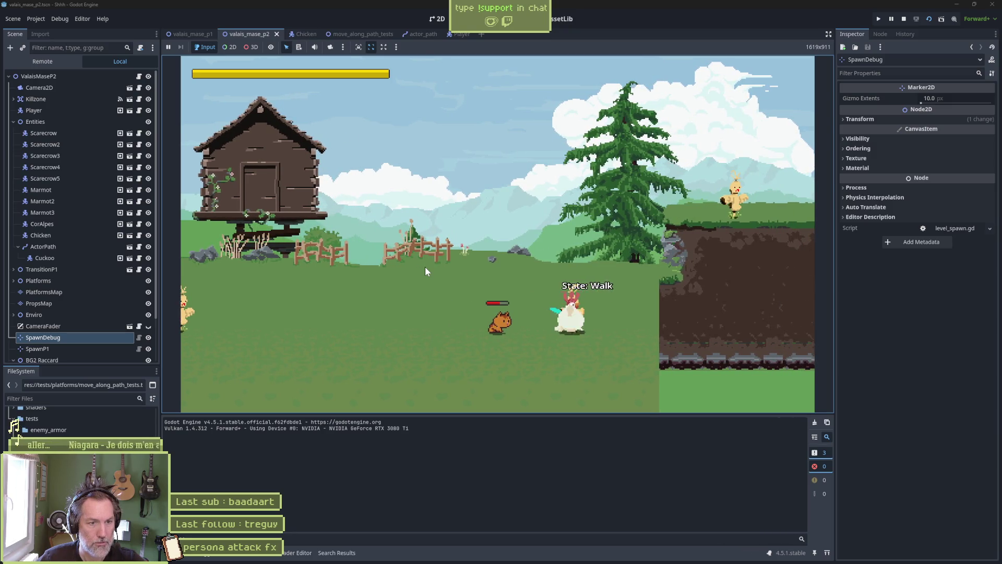
key(Right)
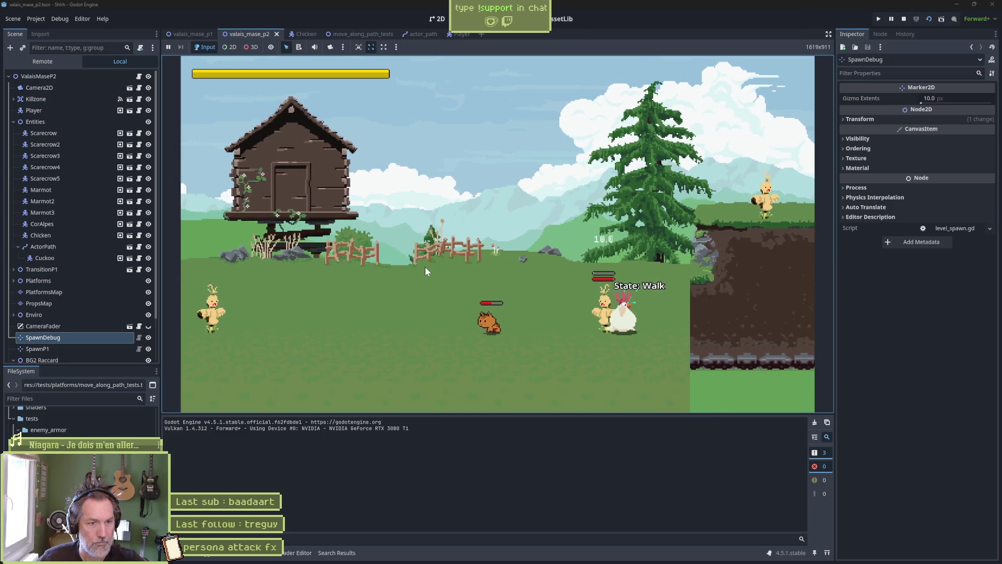
key(Right)
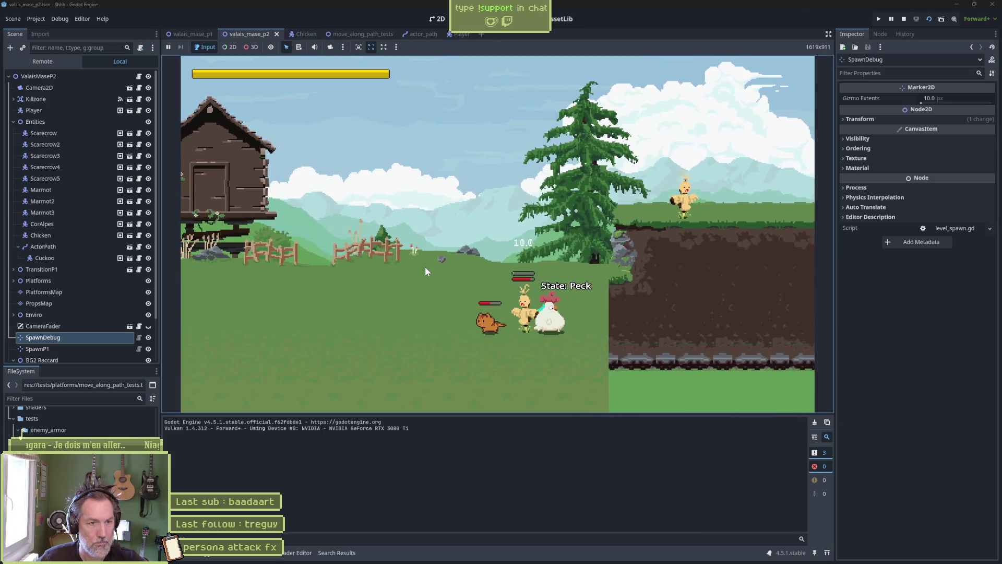
key(Left)
key(Right)
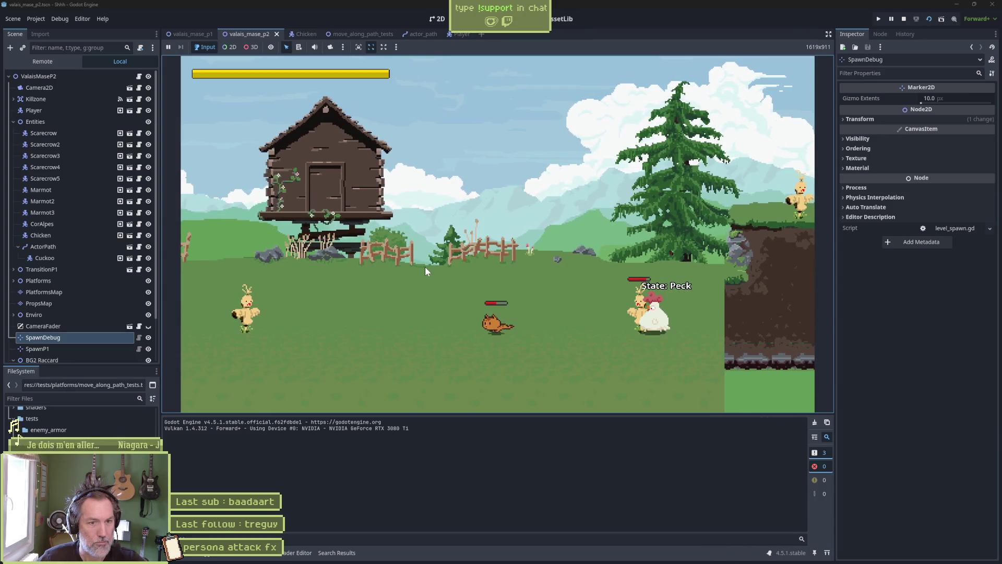
key(F8)
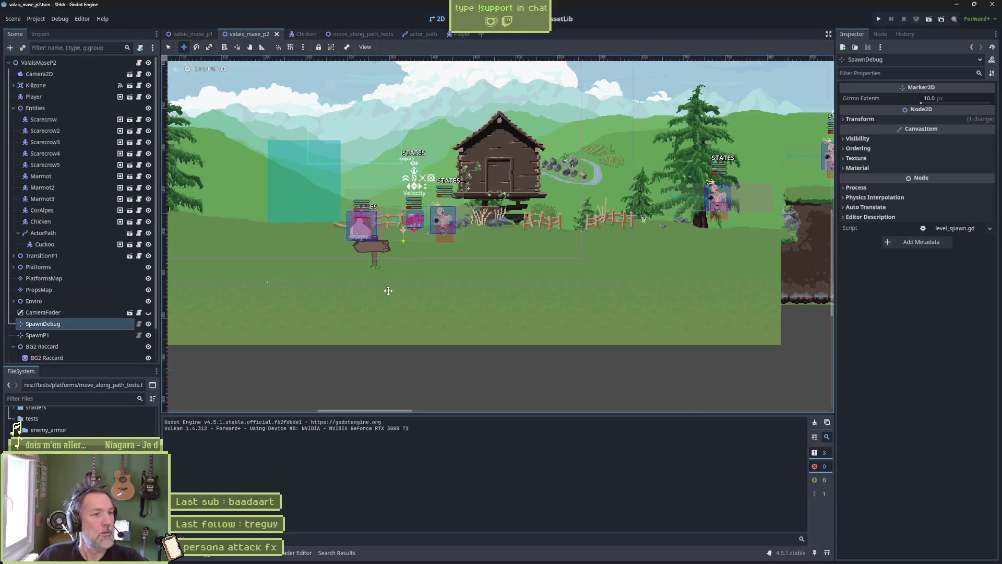
mouse_move(510, 557)
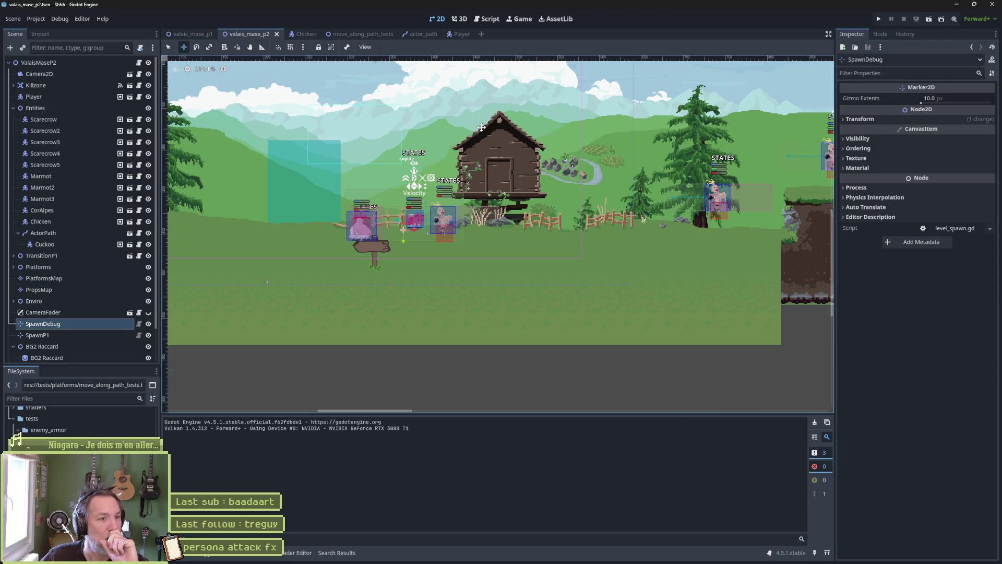
click(297, 34)
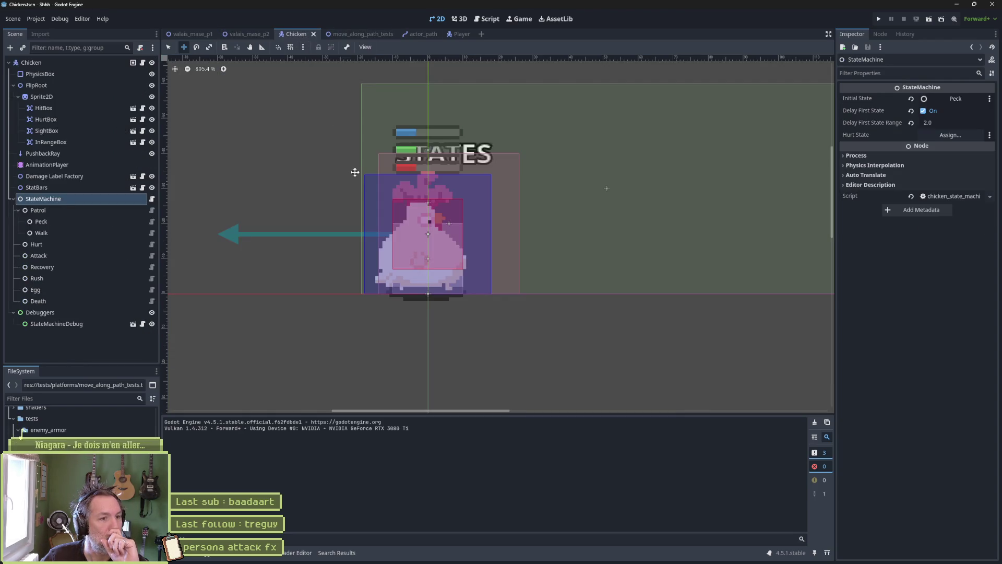
- Run valais_mase_p2 with F6 to watch the chicken, stop it, and go to the script editor
scroll(478, 243, down, 3)
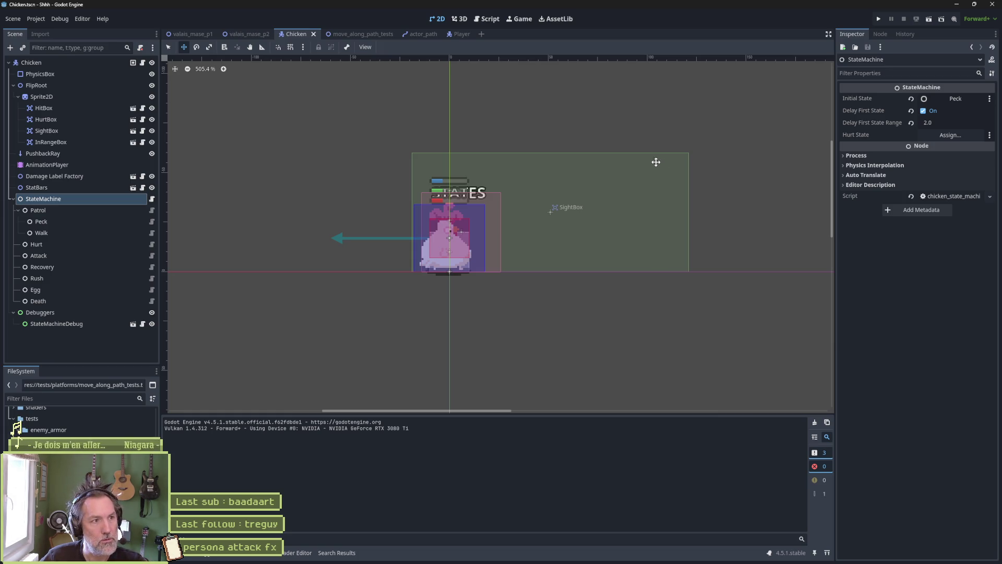
click(246, 34)
key(F6)
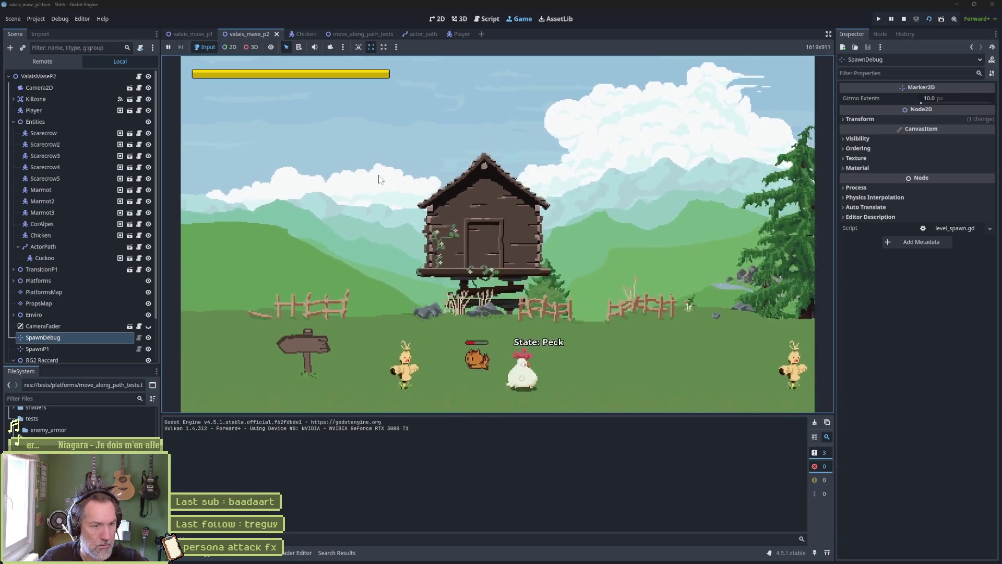
key(F8)
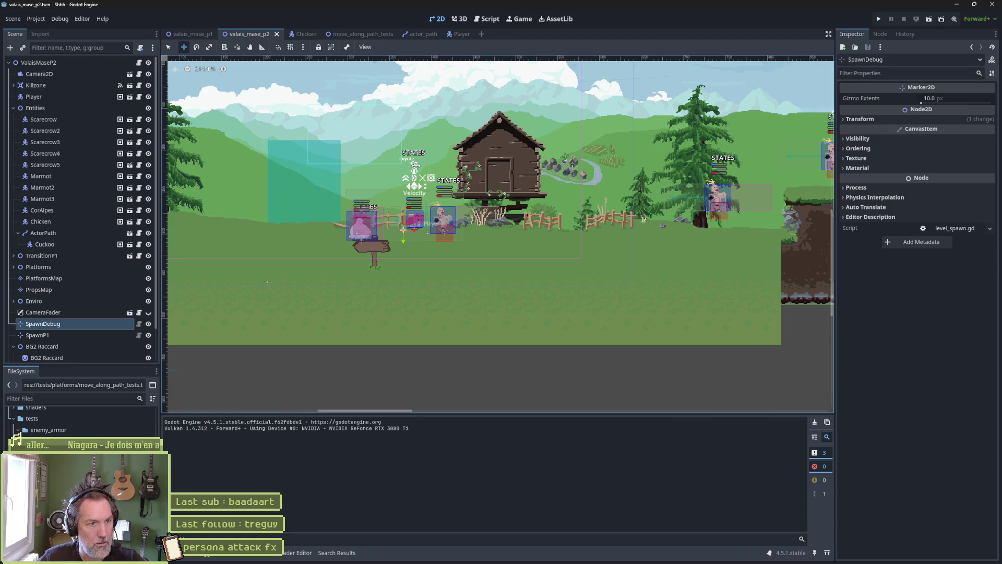
click(485, 19)
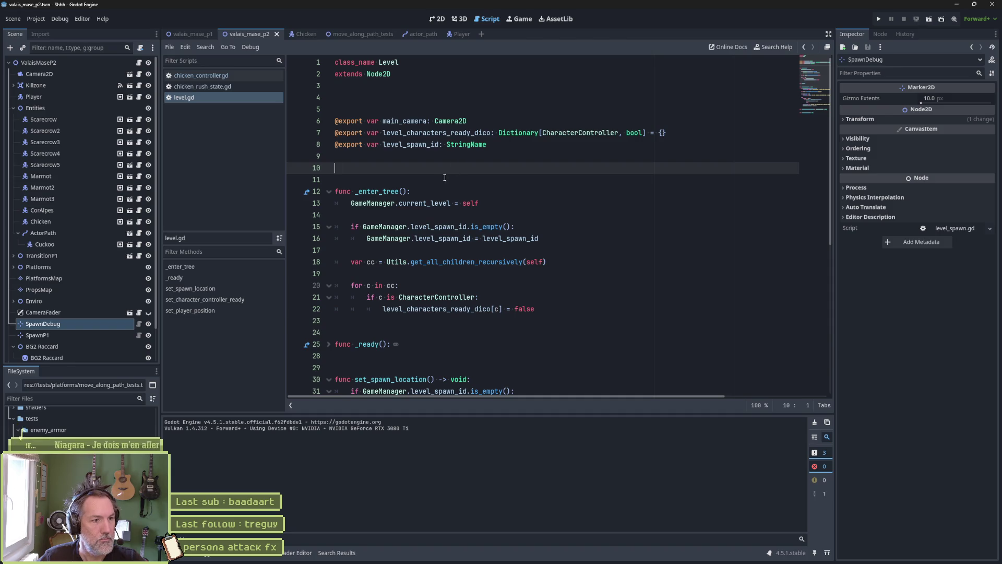
- Delete the exit_state and check_transitions functions from chicken_rush_state.gd
click(206, 87)
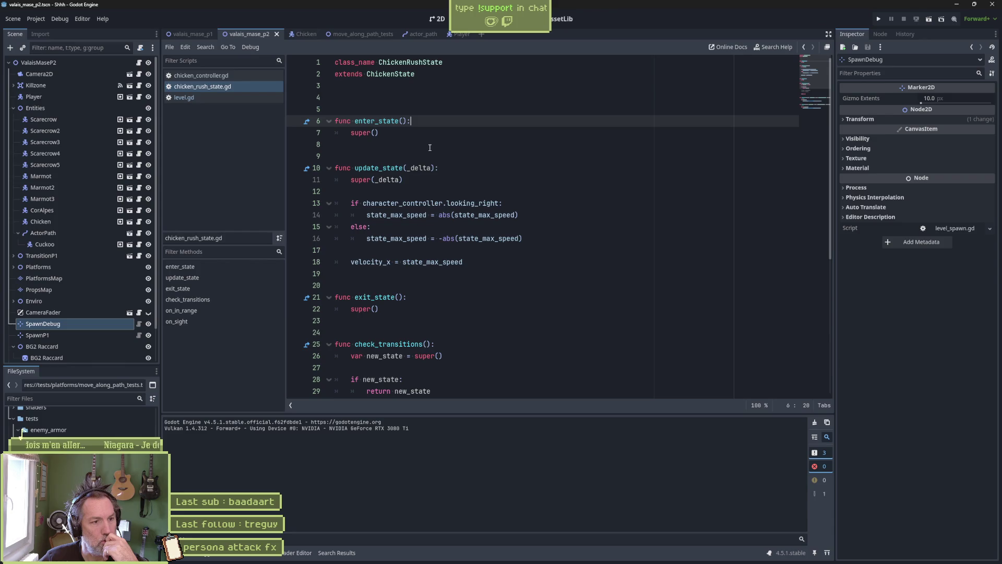
click(453, 203)
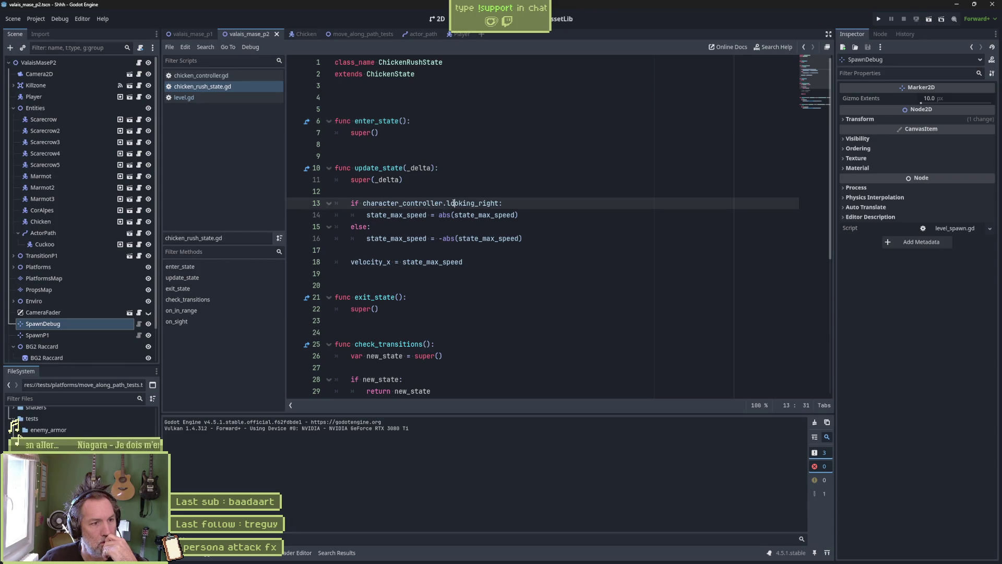
mouse_move(453, 203)
mouse_down()
mouse_move(503, 215)
mouse_move(462, 238)
mouse_move(461, 261)
mouse_up()
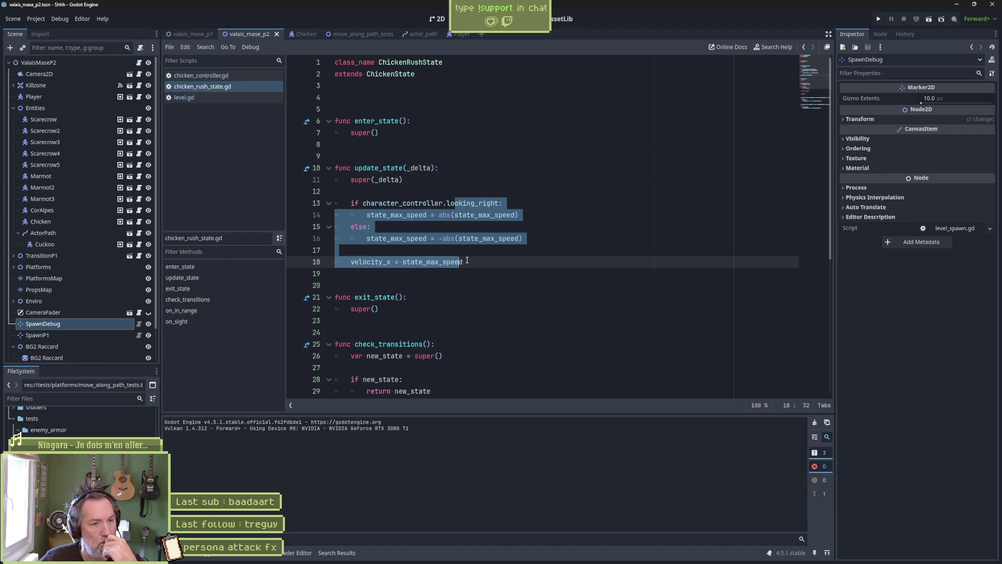
scroll(461, 265, down, 3)
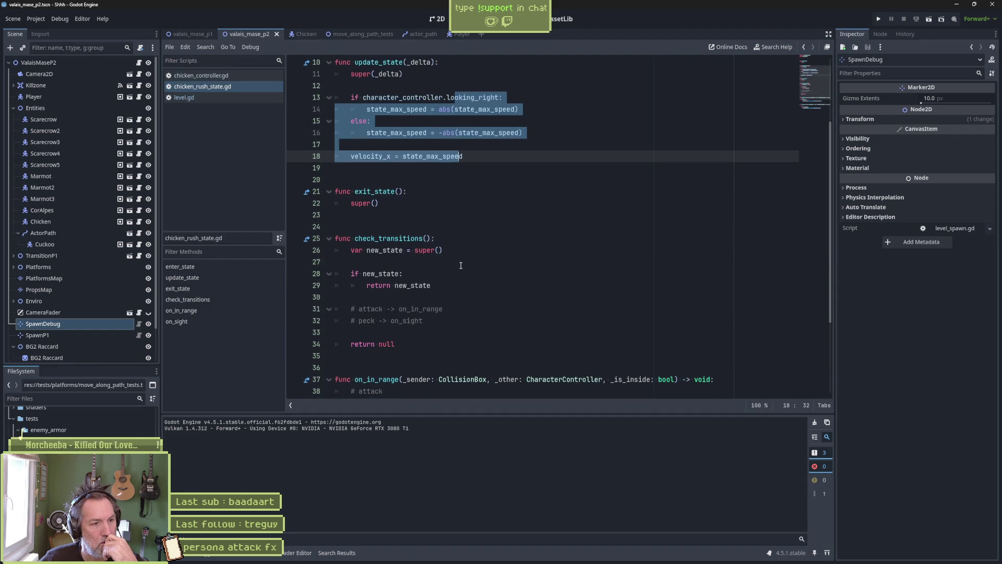
scroll(458, 265, down, 3)
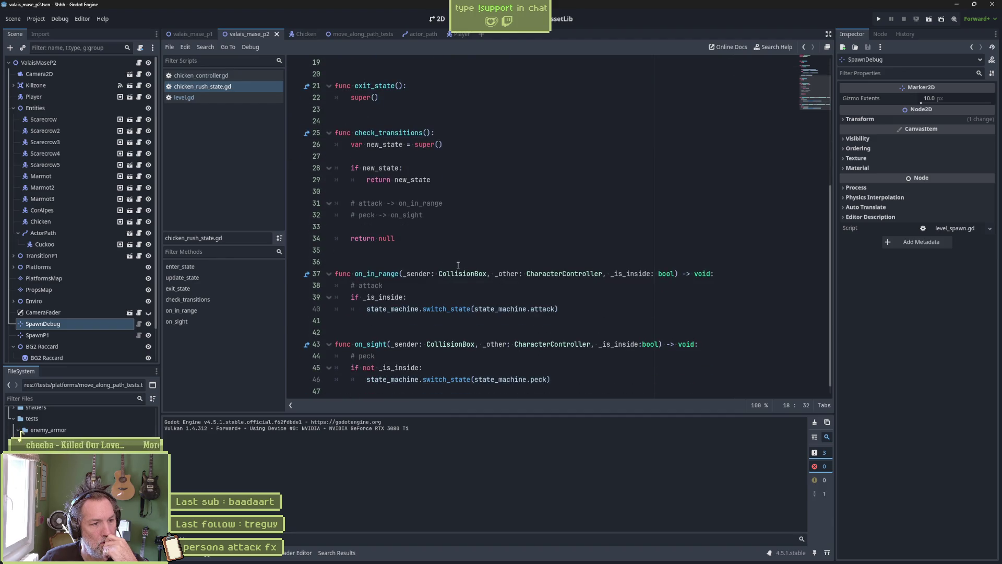
scroll(459, 265, down, 1)
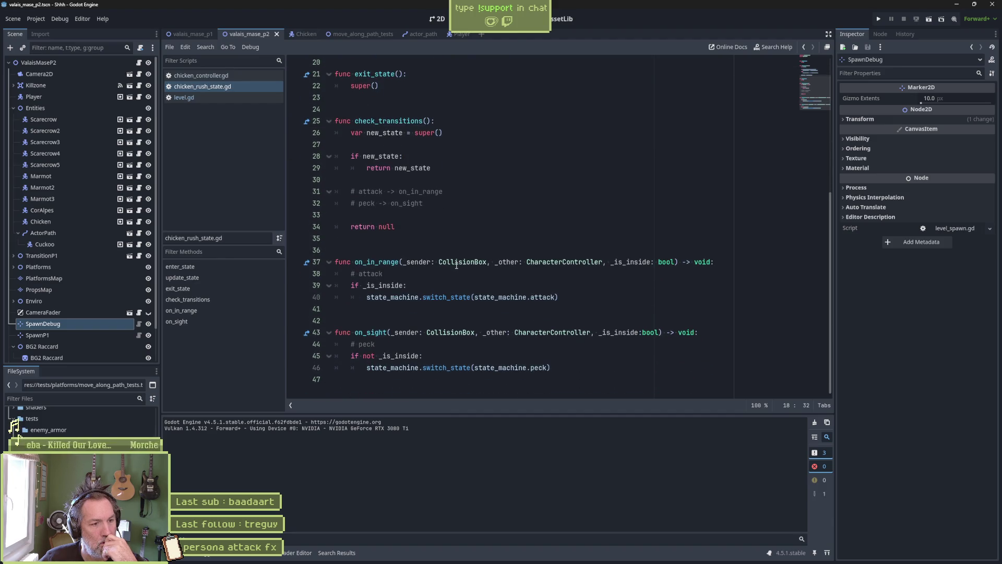
scroll(456, 266, up, 2)
mouse_move(399, 297)
mouse_down()
mouse_move(366, 141)
mouse_move(505, 114)
mouse_up()
key(Delete)
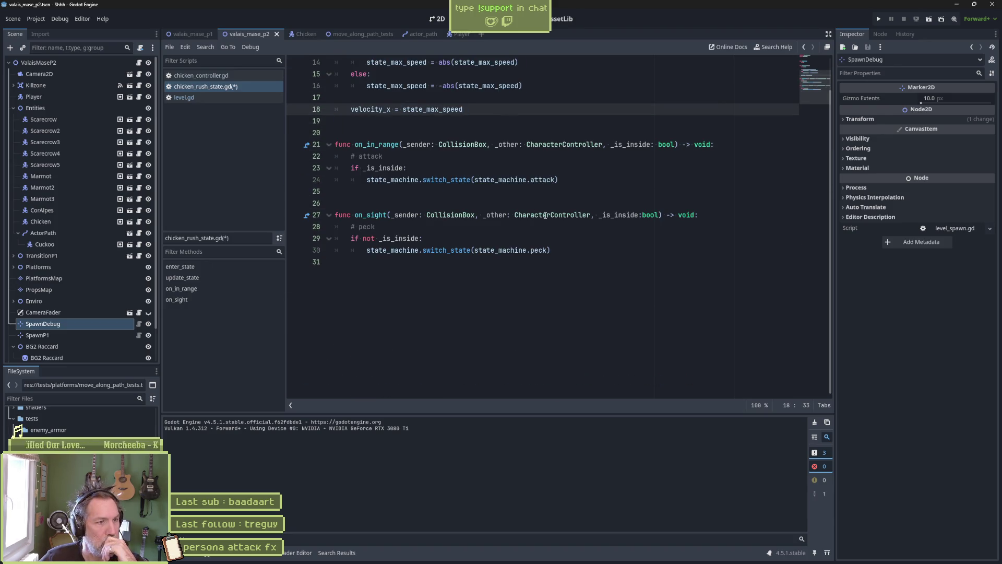
- Review the enter_state and update_state code, then insert blank lines below the class header
scroll(571, 208, up, 4)
click(448, 132)
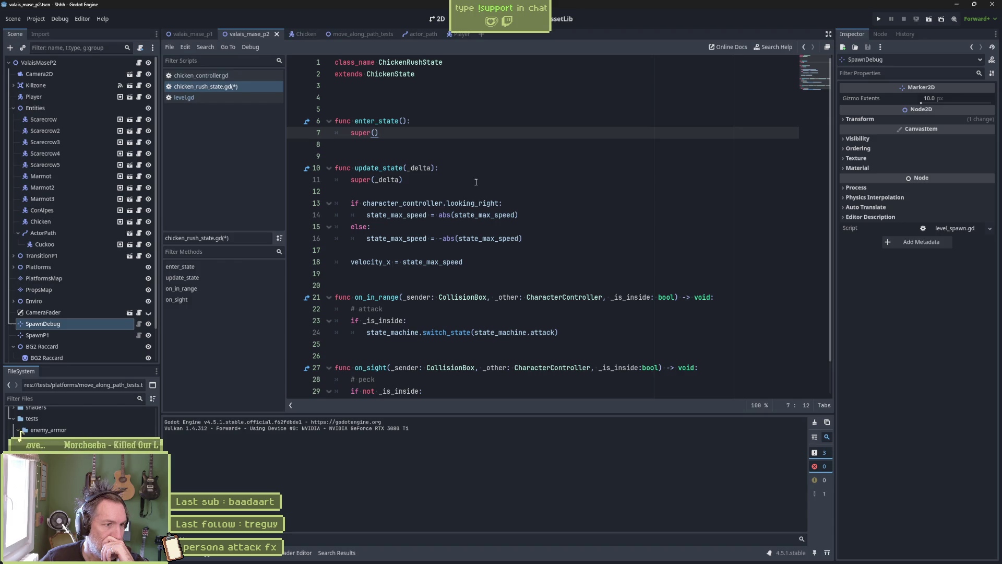
mouse_move(469, 168)
mouse_down()
mouse_move(488, 271)
mouse_move(488, 183)
mouse_move(486, 274)
mouse_up()
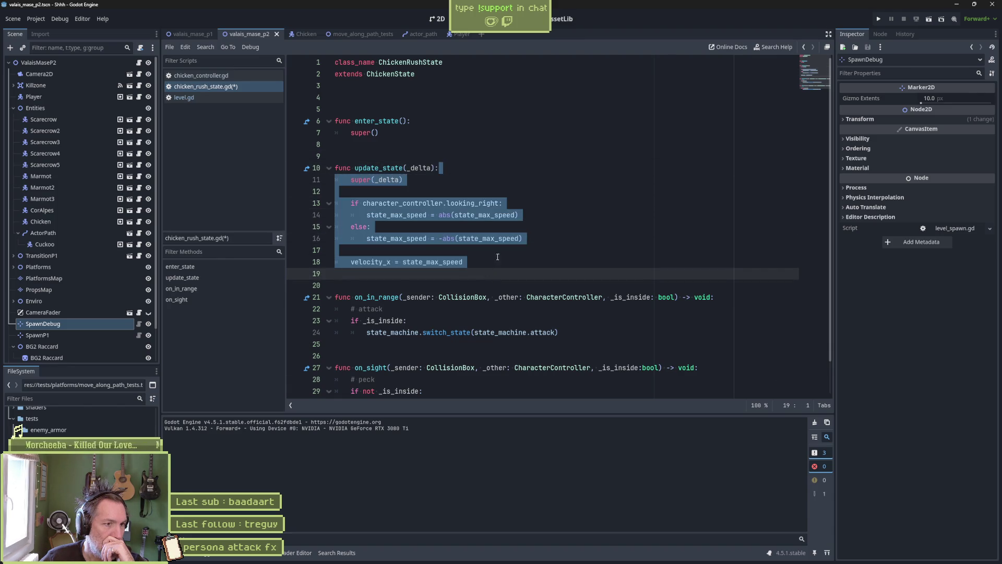
click(546, 215)
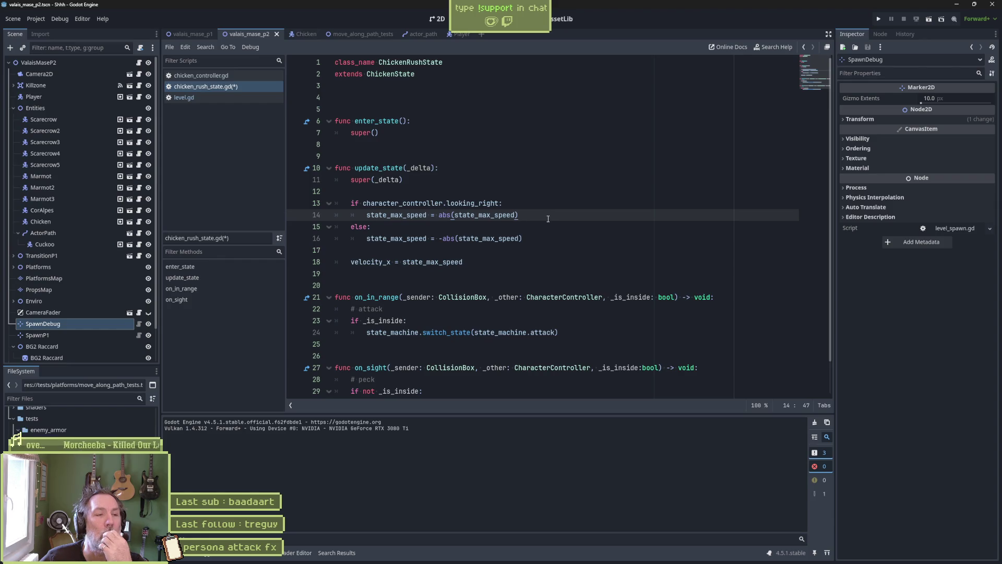
click(407, 102)
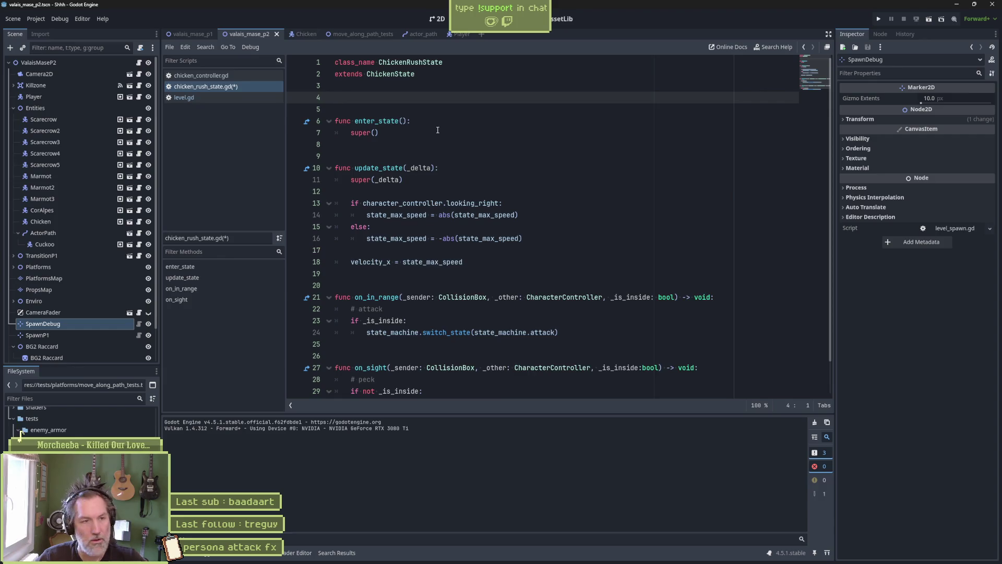
key(Return)
key(Return)
key(Return)
key(Up)
key(Return)
key(Up)
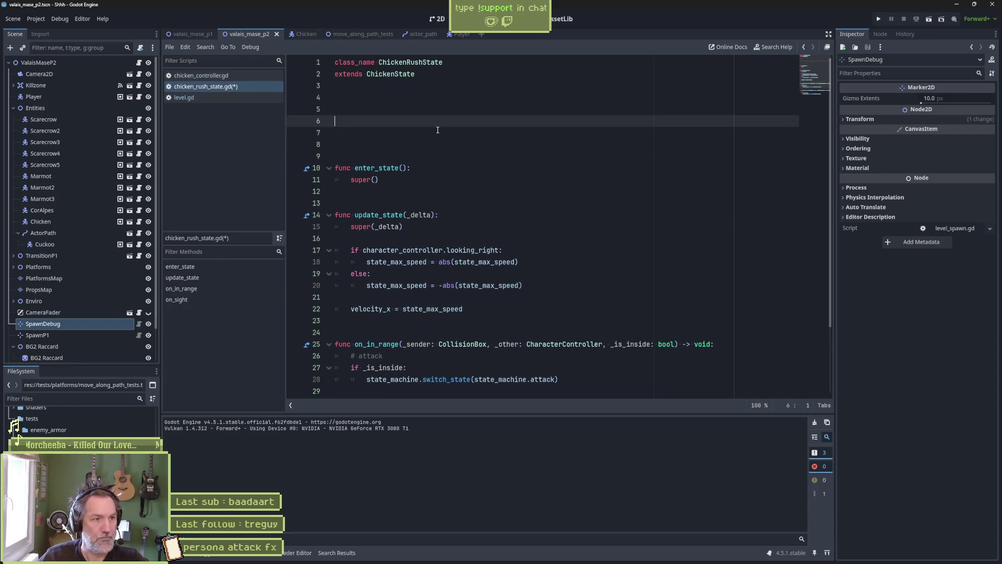
text(@export var )
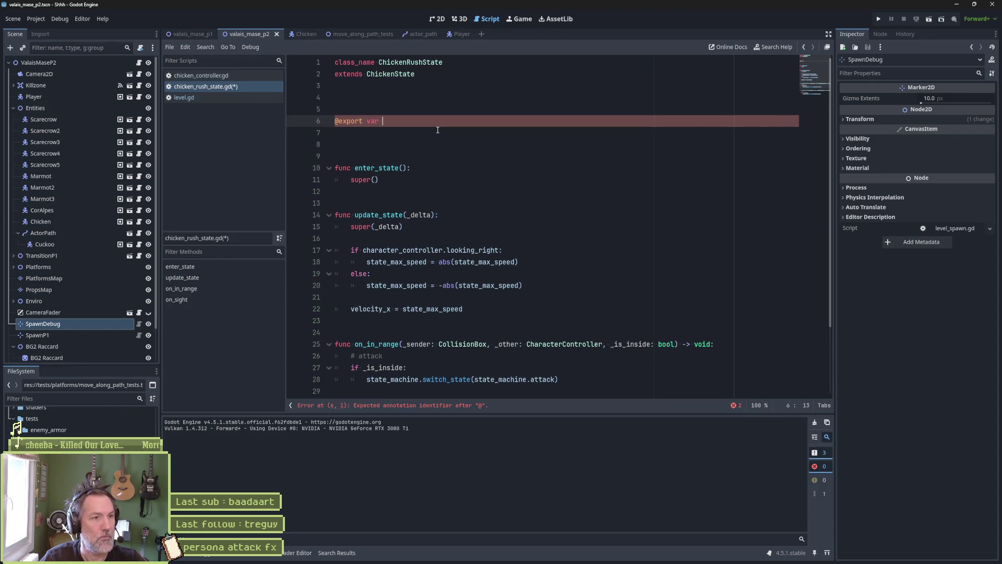
text(rush_speed)
key(ctrl+BackSpace)
text(distance)
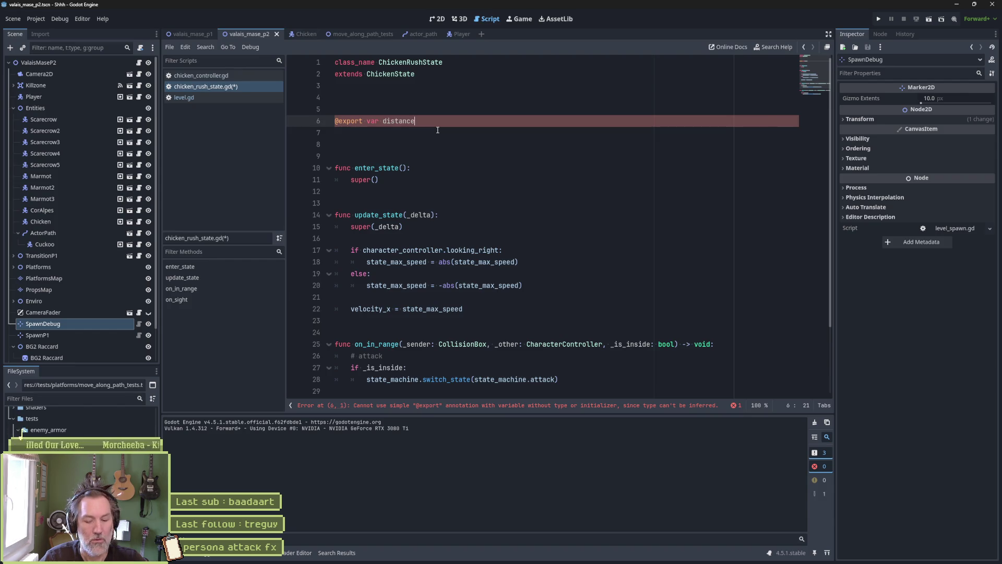
key(ctrl+BackSpace)
text(duration)
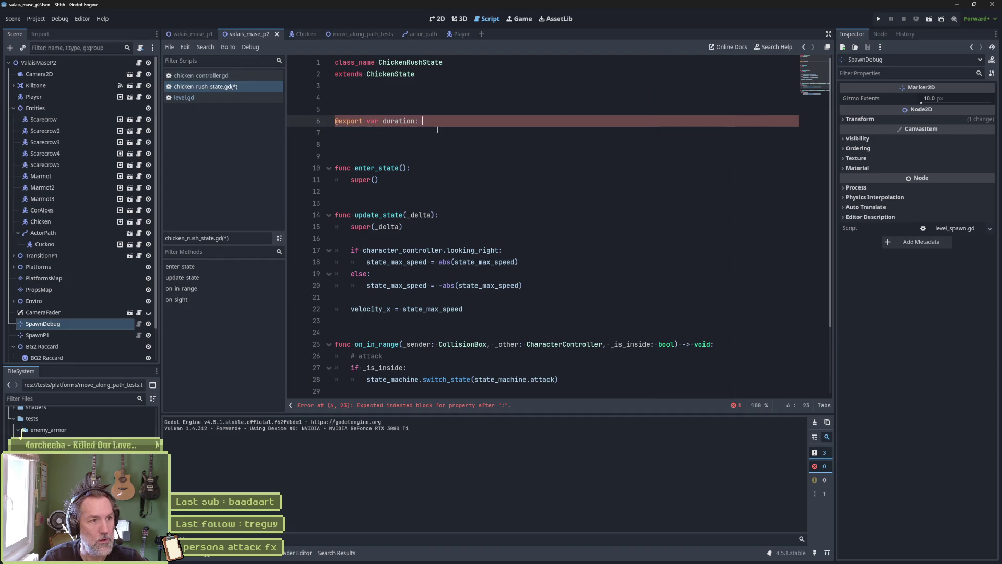
text(:= 1.)
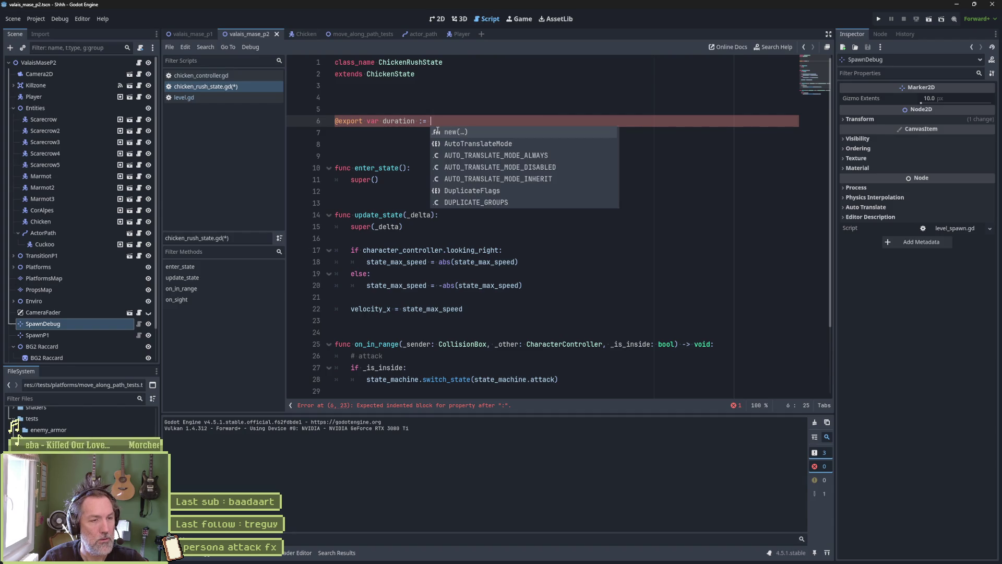
text(0)
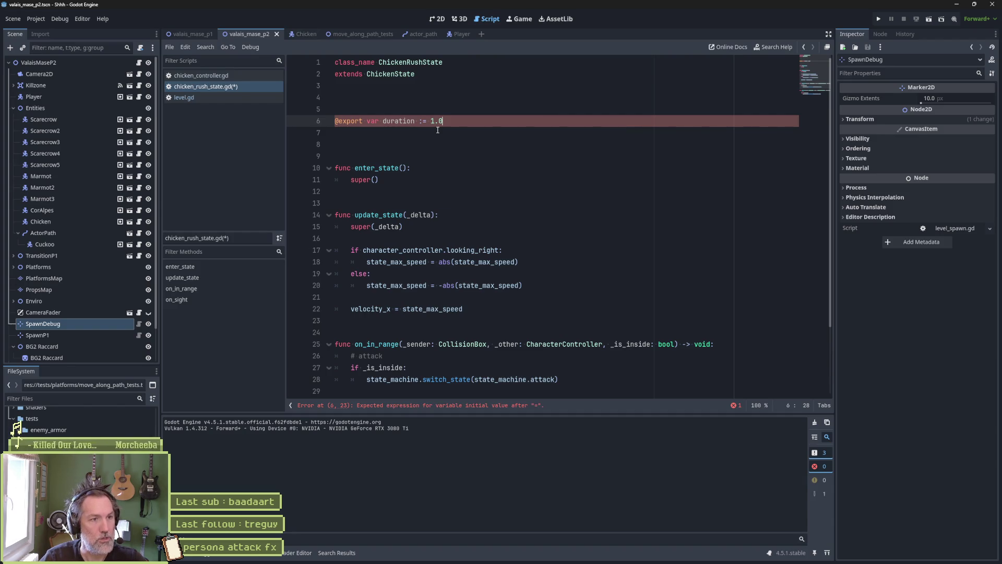
- Remove the stray extra line below the duration declaration
click(434, 181)
click(472, 110)
click(459, 124)
key(Return)
key(Return)
text(var s)
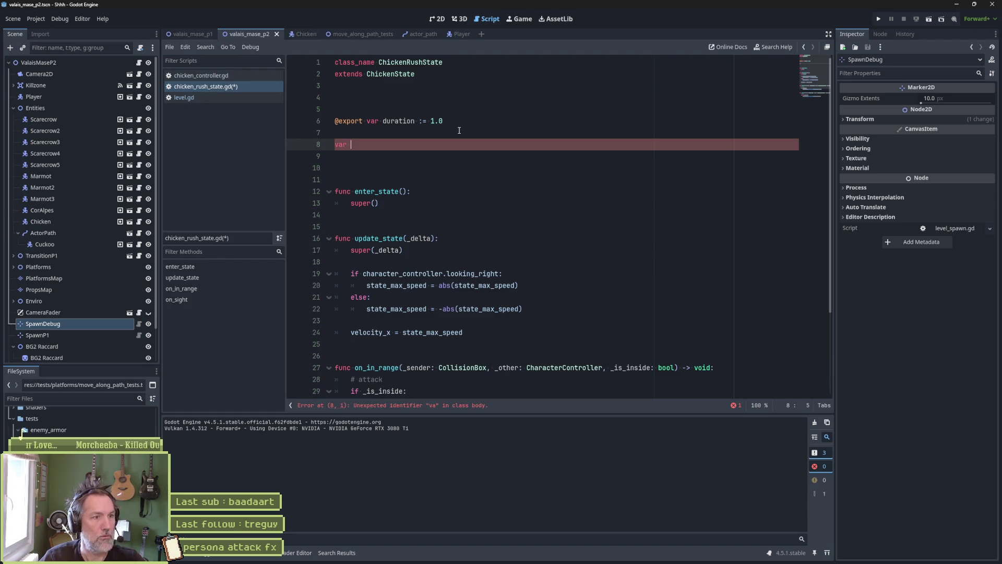
key(BackSpace)
key(BackSpace)
key(BackSpace)
key(Delete)
key(Delete)
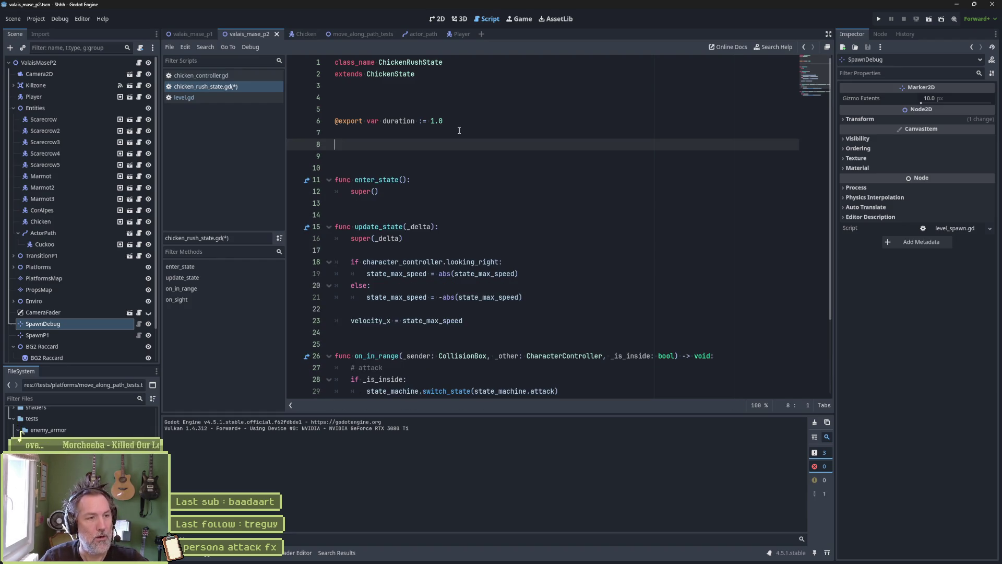
- Select the velocity_x assignment lines in the rush script
click(391, 181)
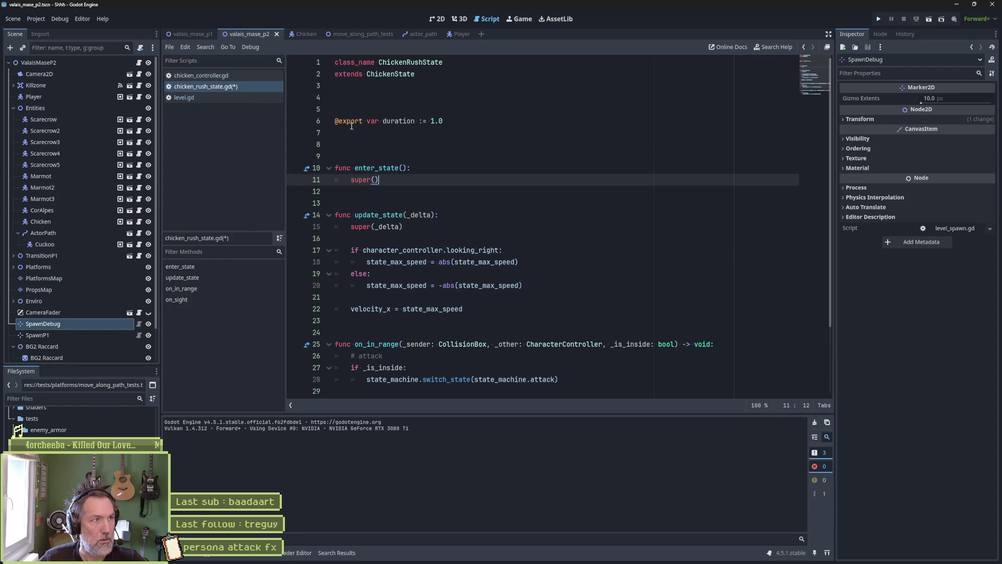
mouse_move(352, 127)
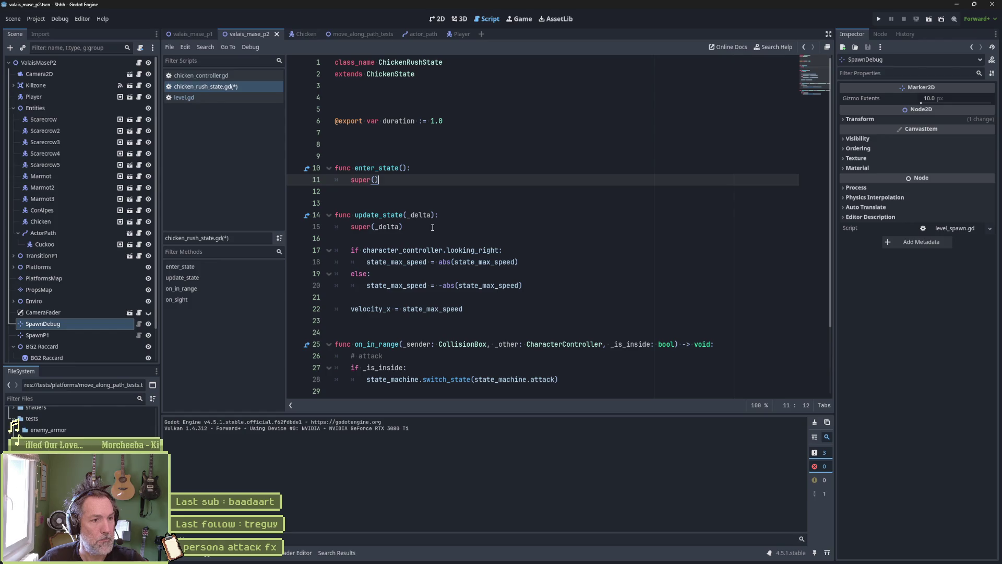
drag(476, 309, 477, 300)
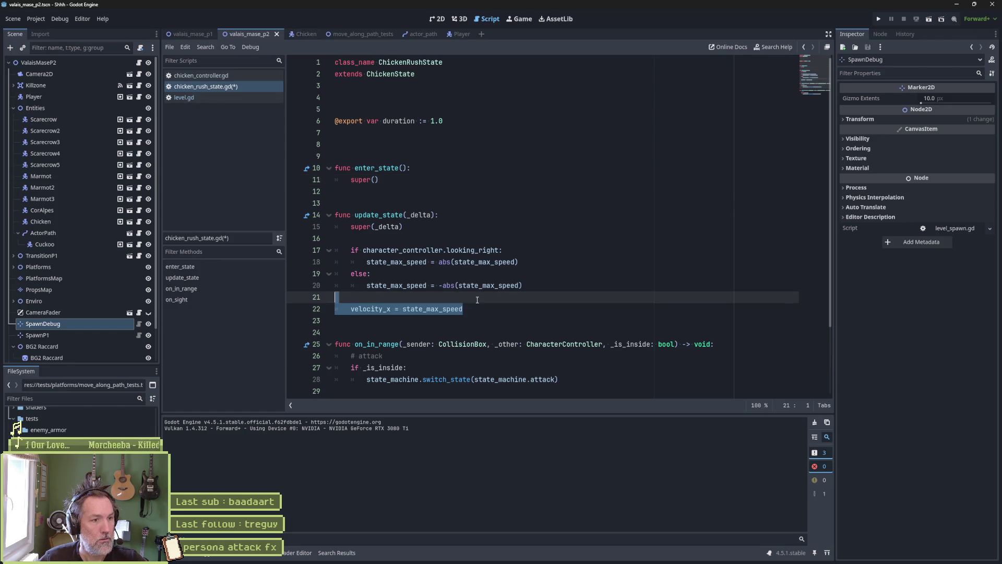
- Copy the direction and velocity block into enter_state after super()
shift+click(453, 232)
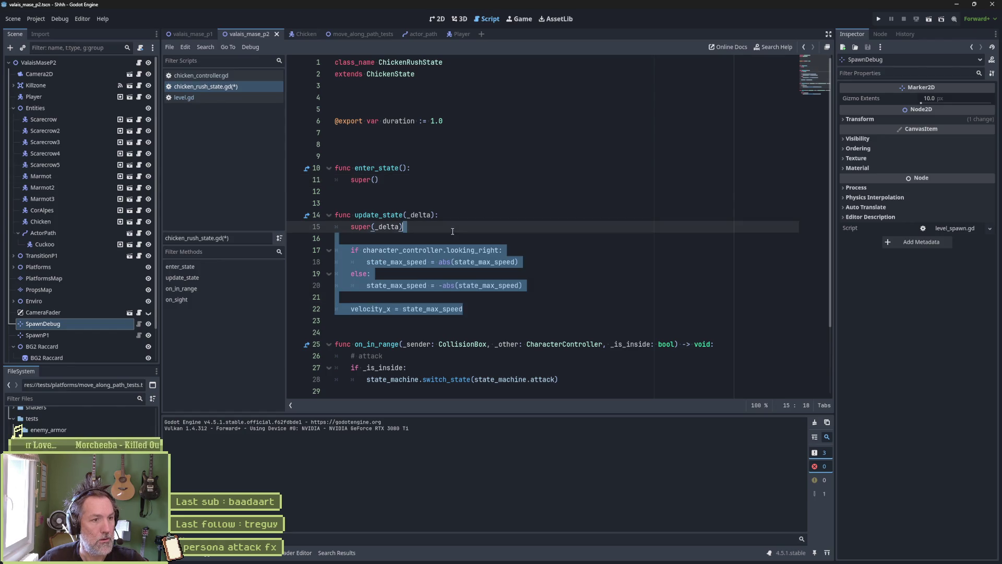
key(ctrl+c)
click(432, 179)
key(ctrl+v)
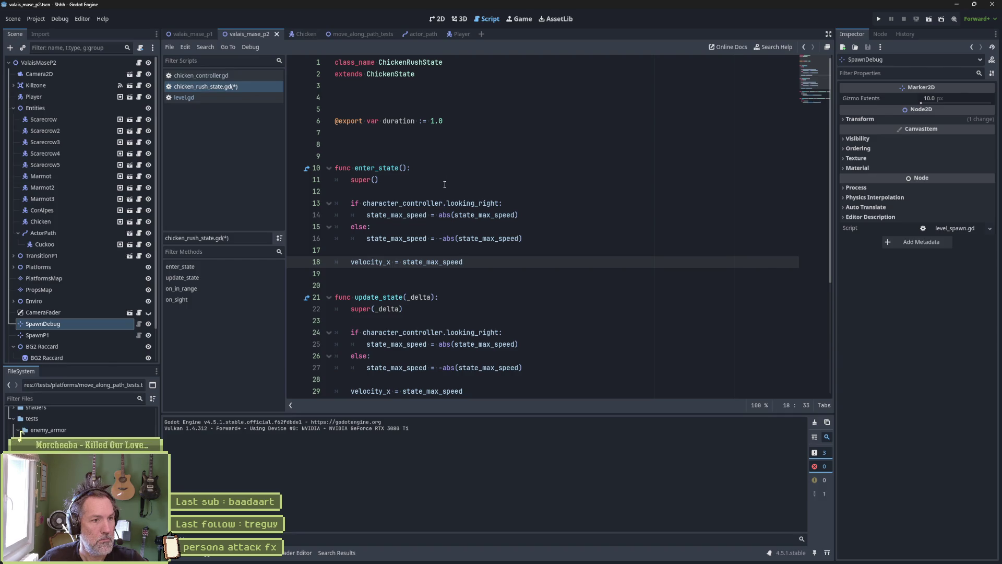
- Replace the old movement code in update_state with 'if Time.get_ticks_msec() - entered_time_msec > duration:'
scroll(462, 322, down, 2)
mouse_move(461, 322)
mouse_down()
mouse_move(381, 262)
mouse_move(345, 250)
mouse_move(417, 241)
mouse_up()
key(Return)
text(if)
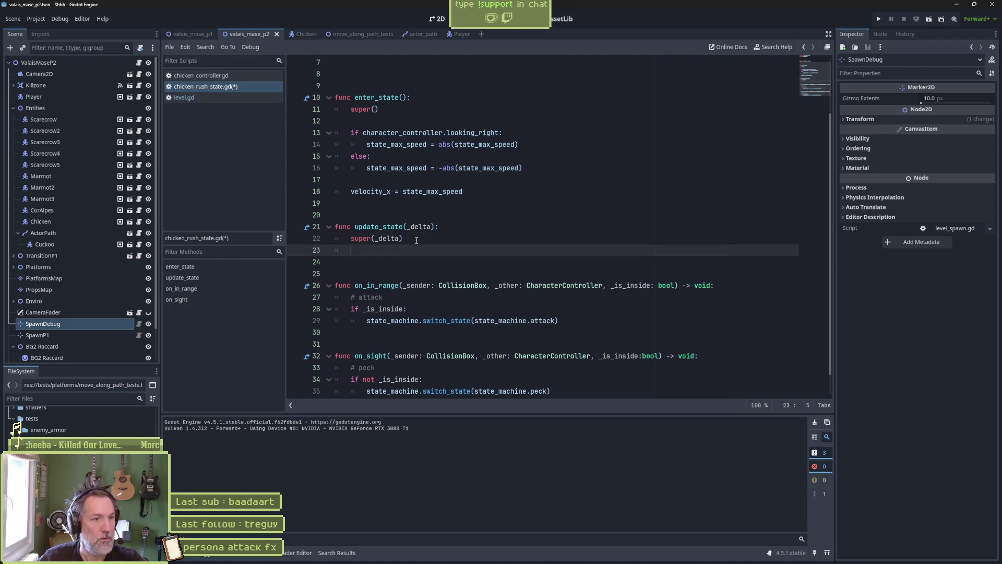
text( Time.ge)
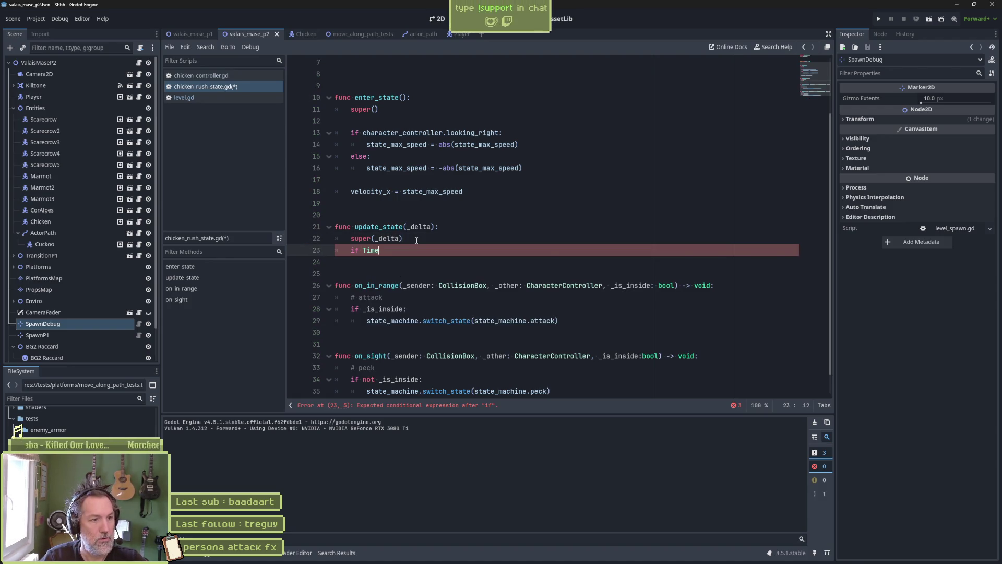
key(Return)
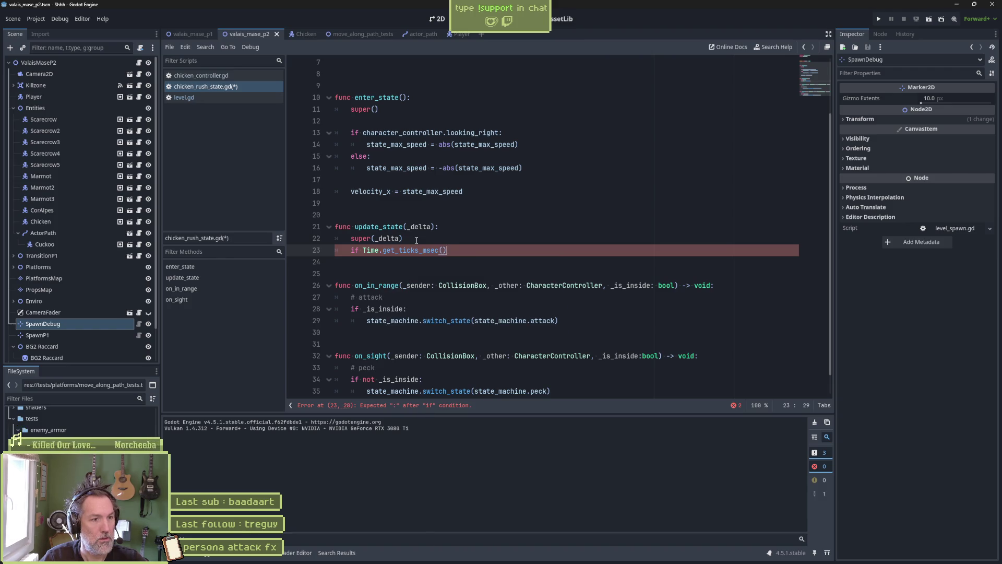
text(- sta)
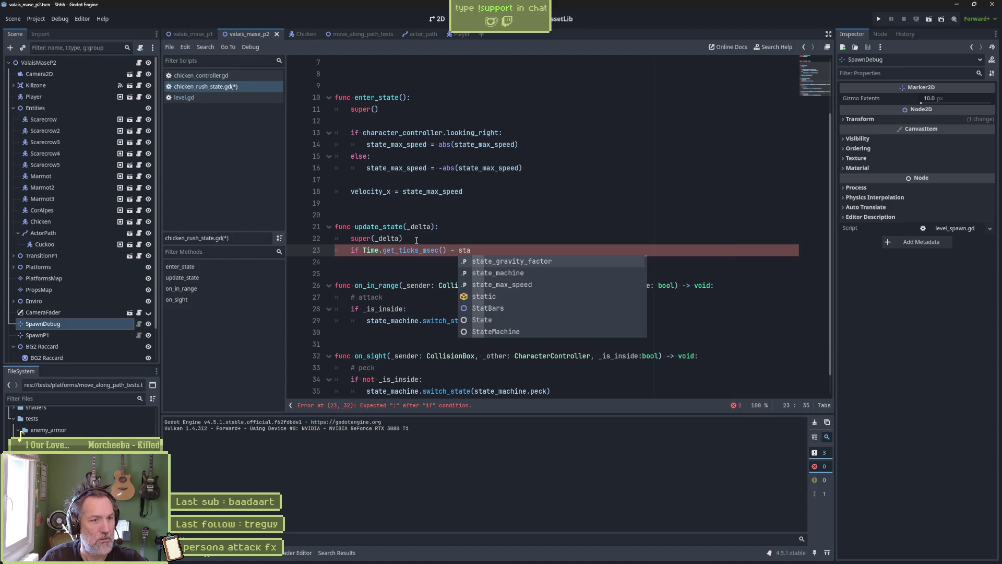
key(BackSpace)
key(BackSpace)
key(BackSpace)
text(ent)
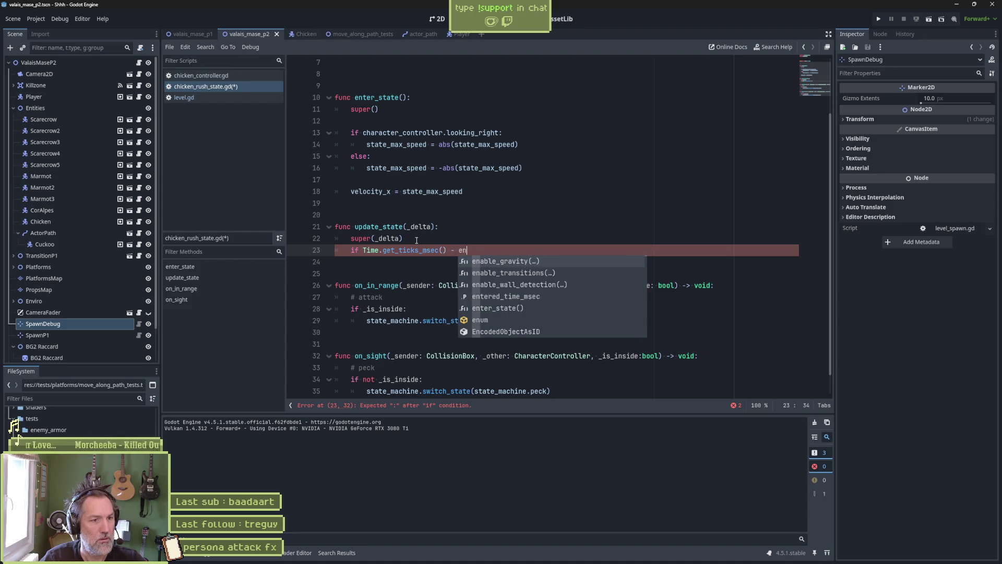
key(Return)
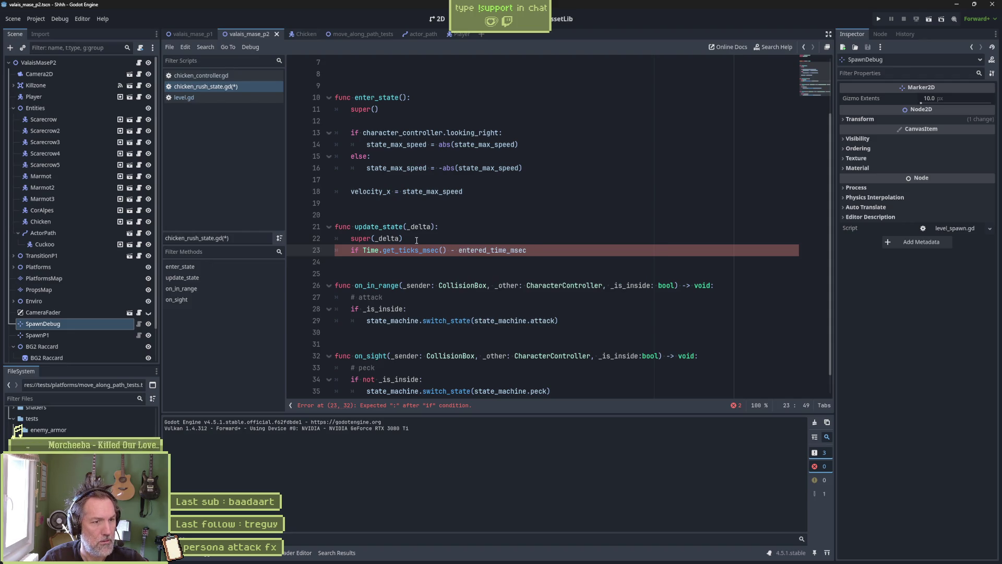
text(> duration)
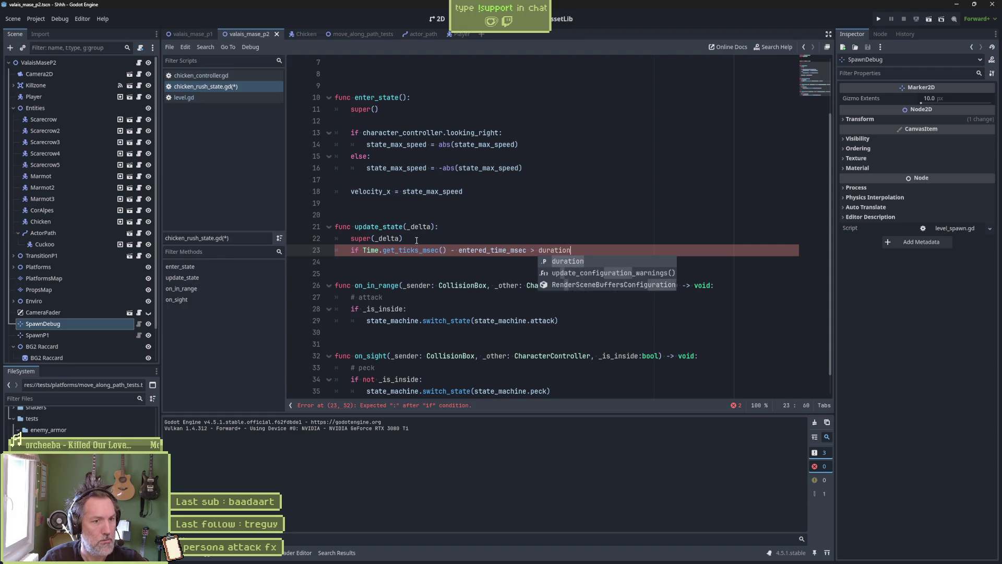
key(Return)
text(:)
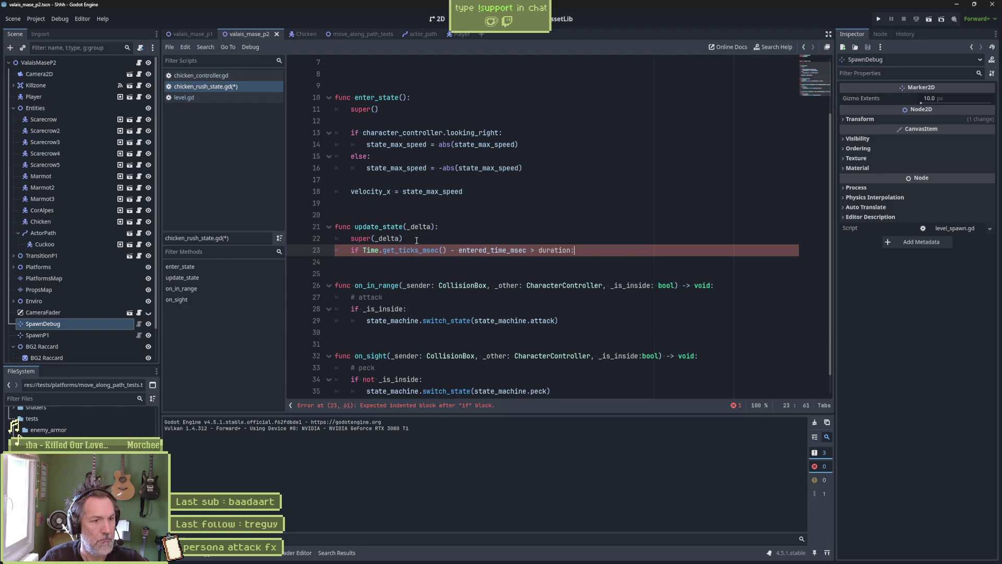
- Paste the switch_state(peck) line under the timeout condition and run the project
scroll(573, 366, down, 1)
drag(574, 369, 573, 357)
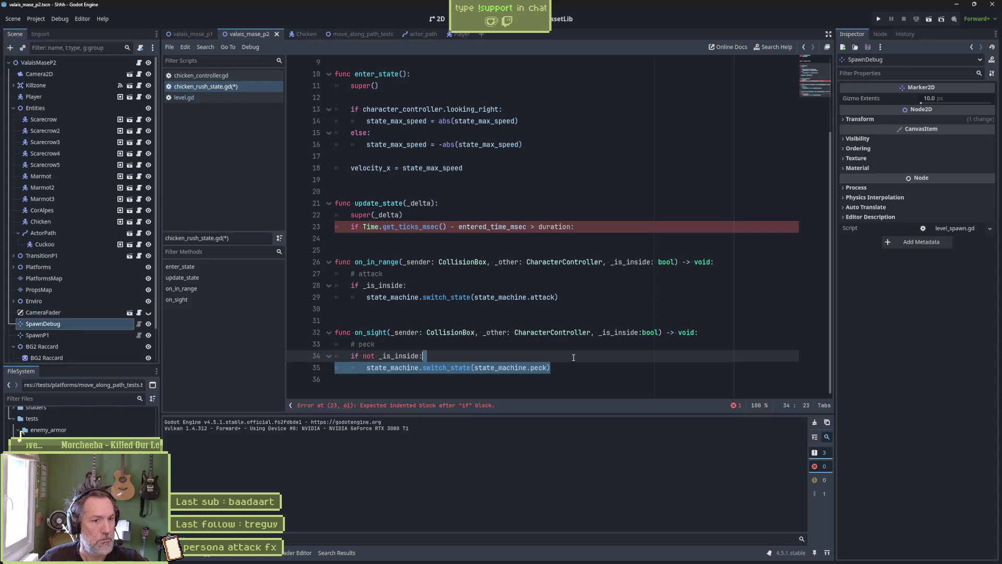
key(ctrl+c)
click(582, 227)
key(ctrl+v)
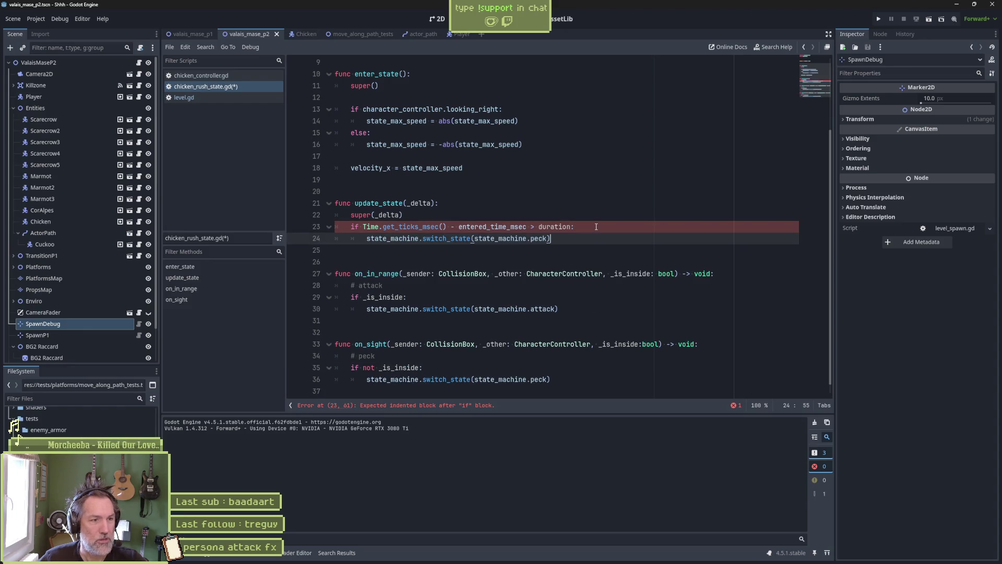
key(F5)
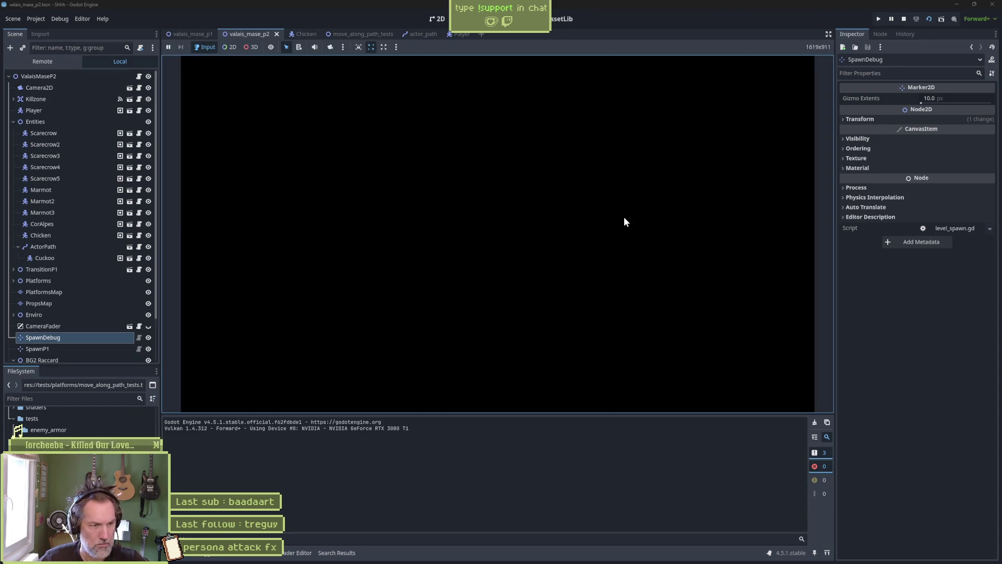
- Move the player right in the running game, then stop the test run
key(Right)
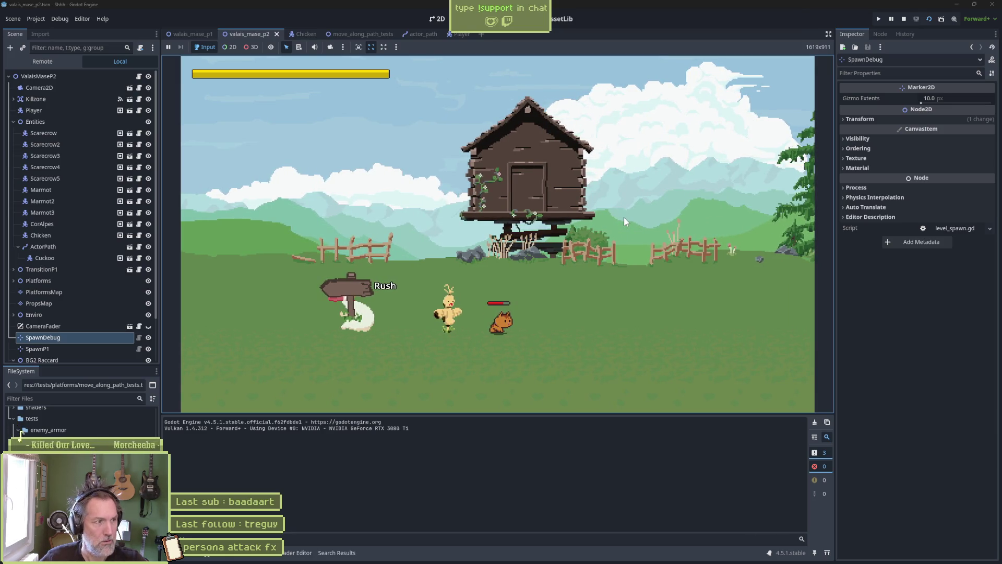
key(F8)
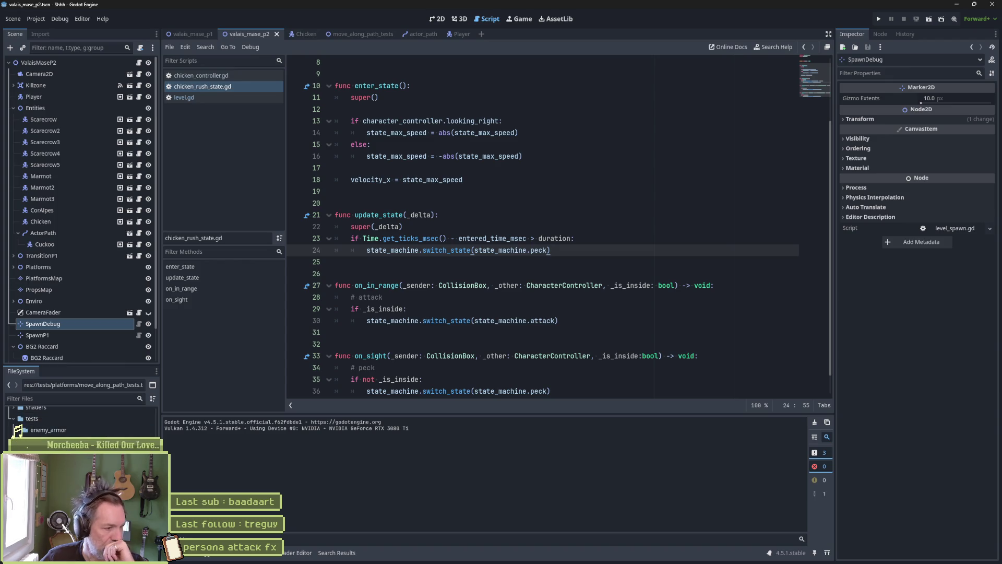
- Create an 'entities' folder inside res://tests
double_click(38, 424)
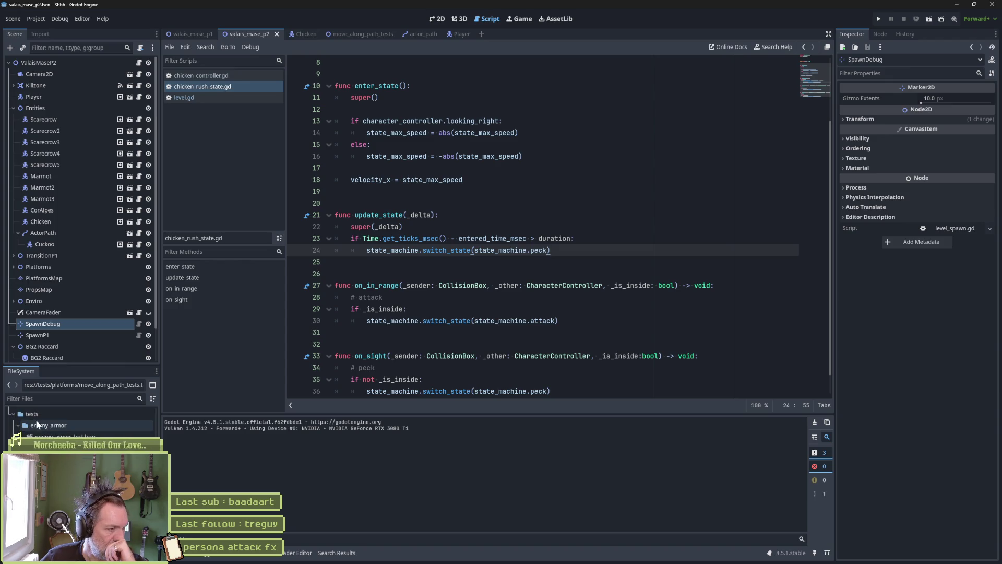
right_click(51, 416)
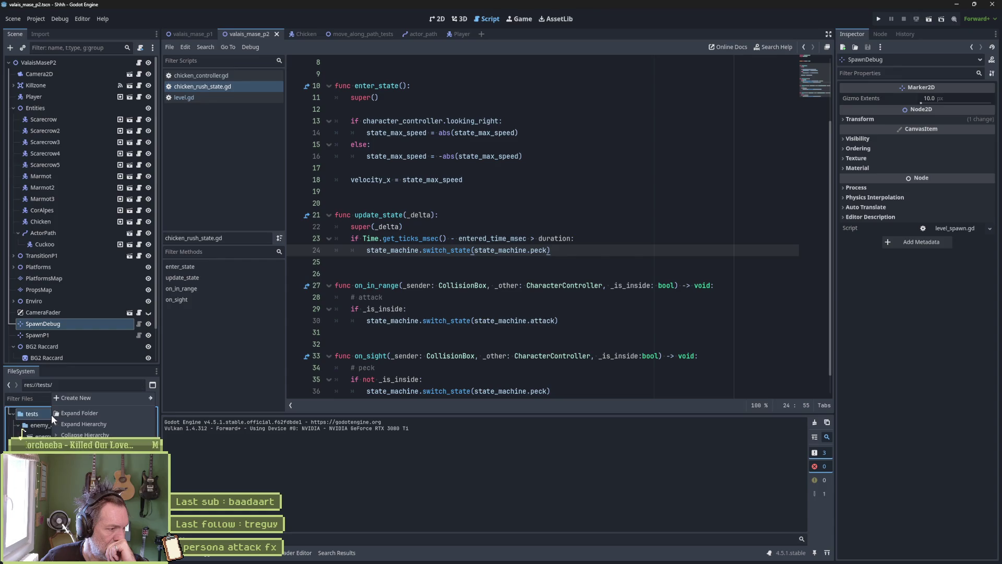
mouse_move(106, 399)
click(175, 398)
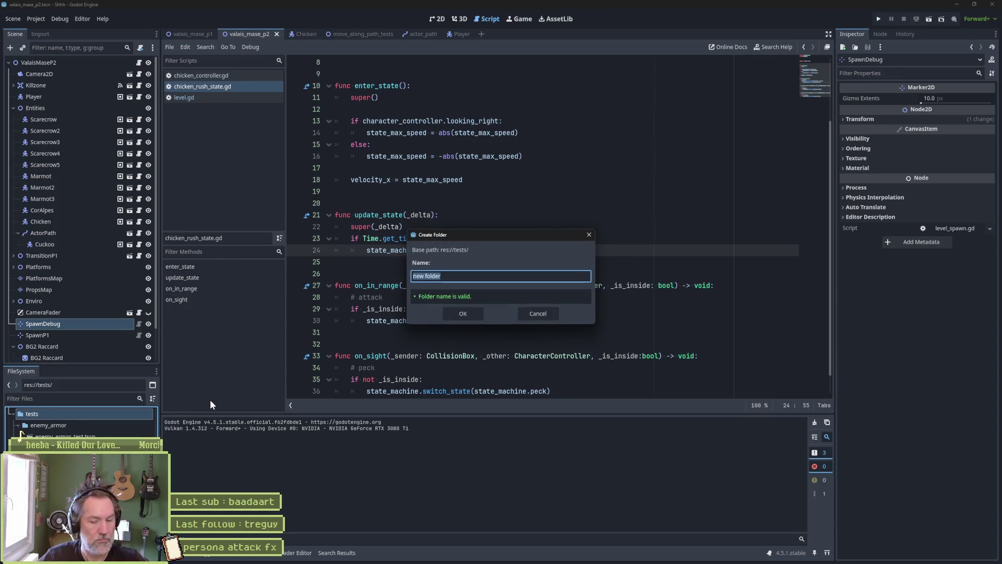
text(entities)
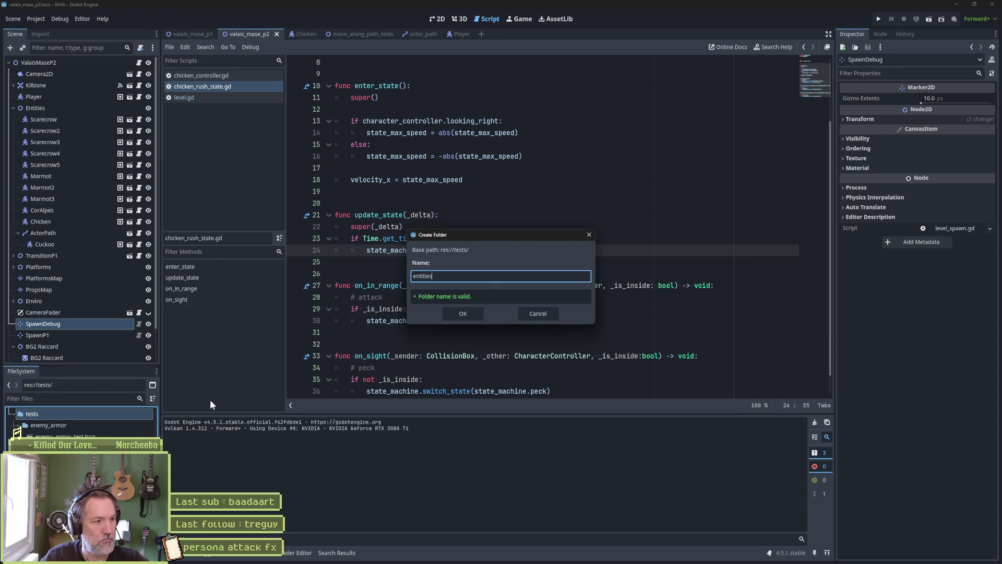
key(Return)
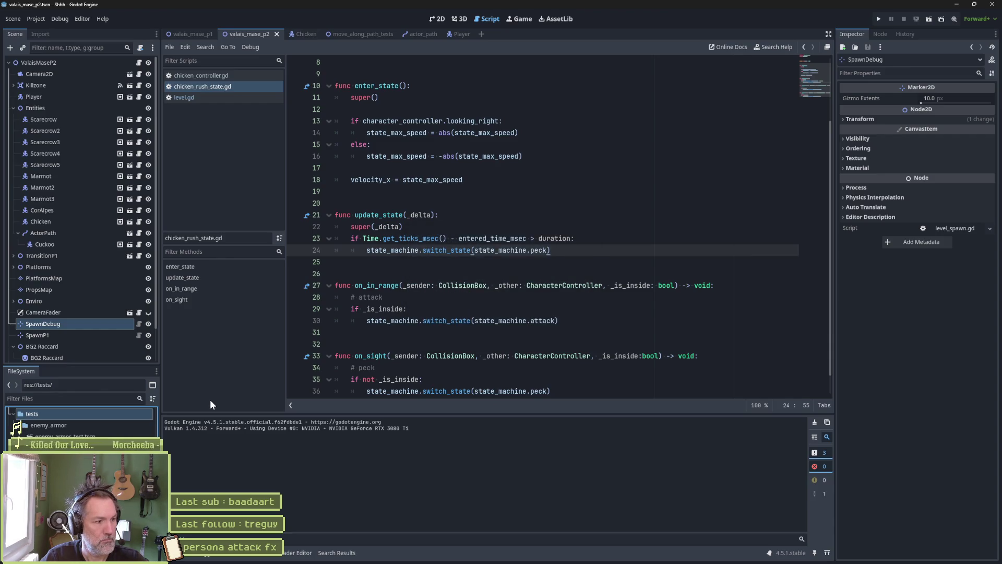
- Create a 'chicken' folder inside entities and show move_along_path_tests in 2D
right_click(61, 448)
mouse_move(119, 400)
click(186, 402)
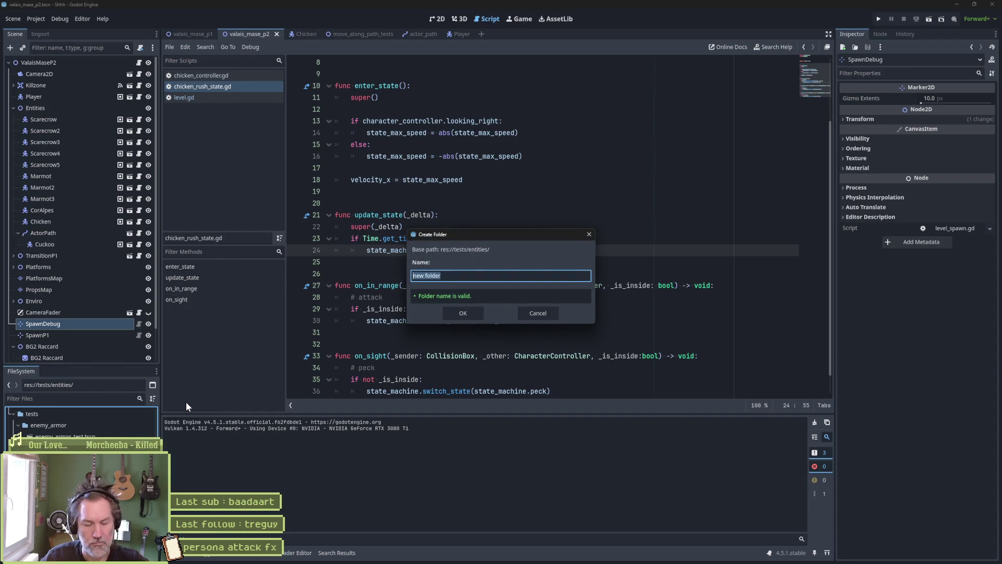
text(chicken)
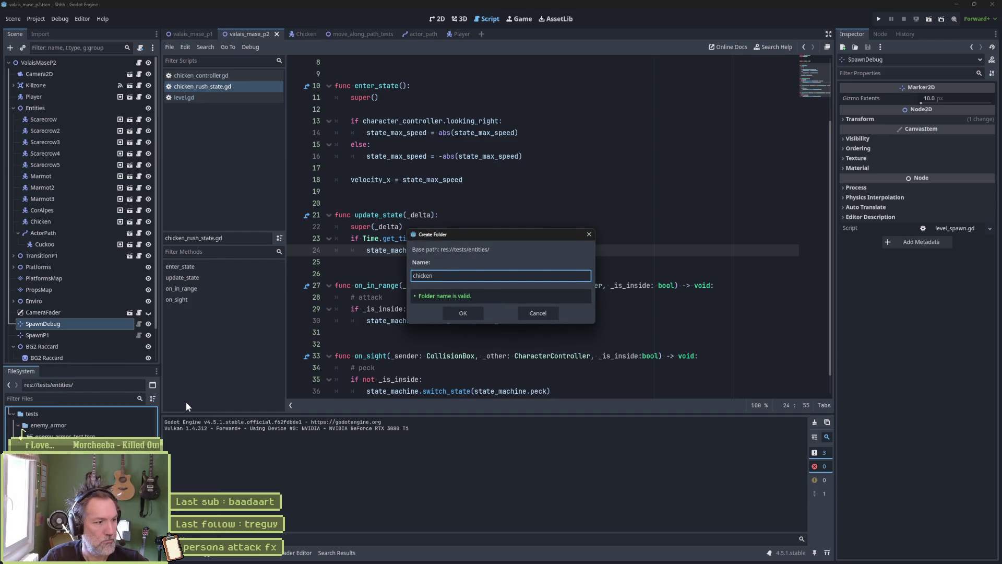
key(Return)
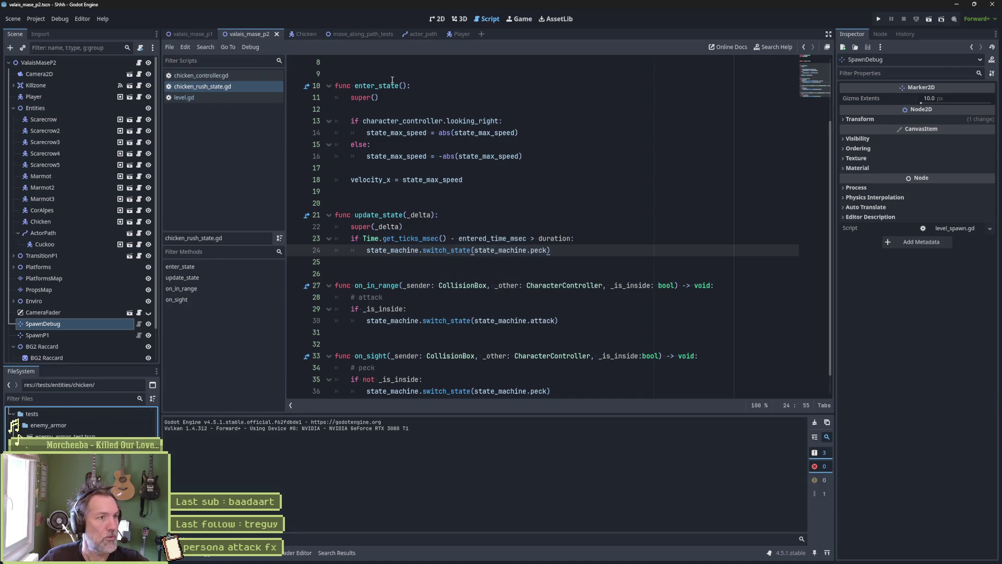
click(353, 34)
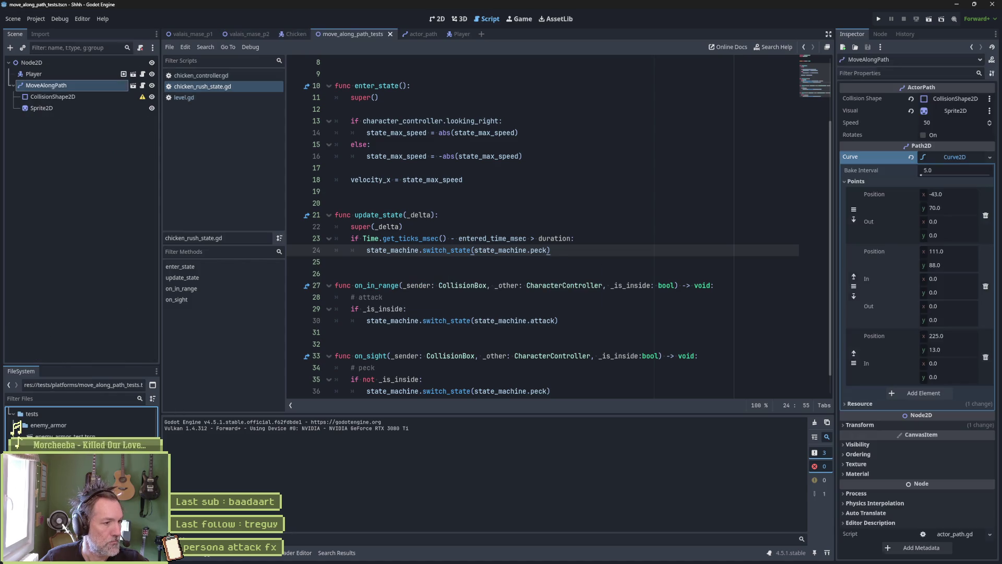
click(437, 19)
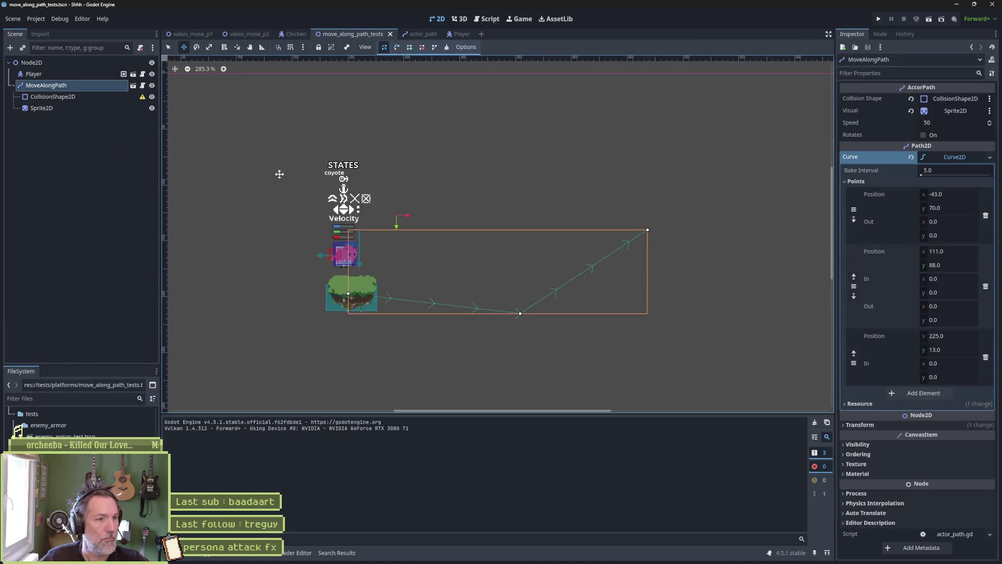
- Duplicate enemy_armor_test.tscn as chicken_test.tscn in tests/entities/chicken
double_click(63, 436)
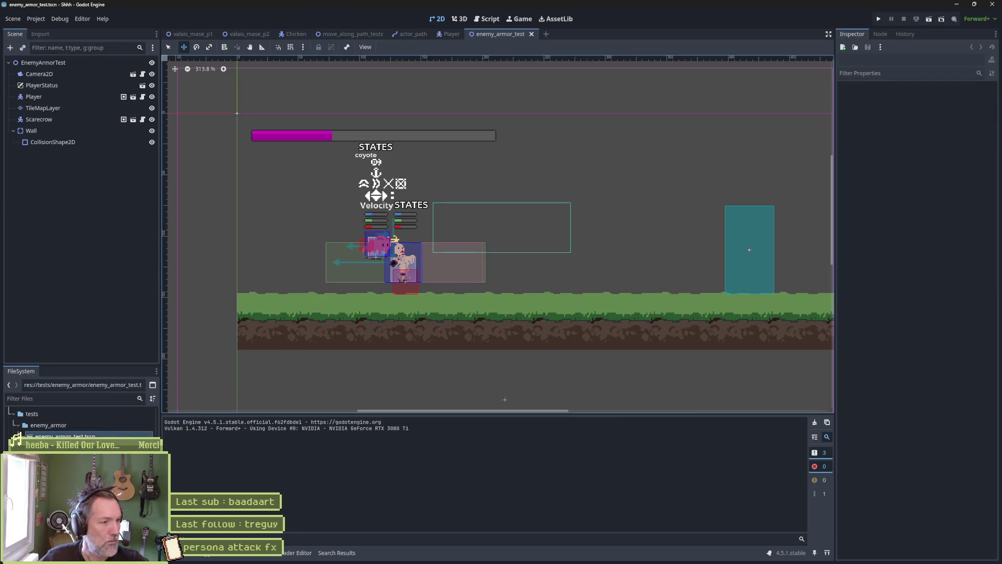
click(16, 438)
key(ctrl+d)
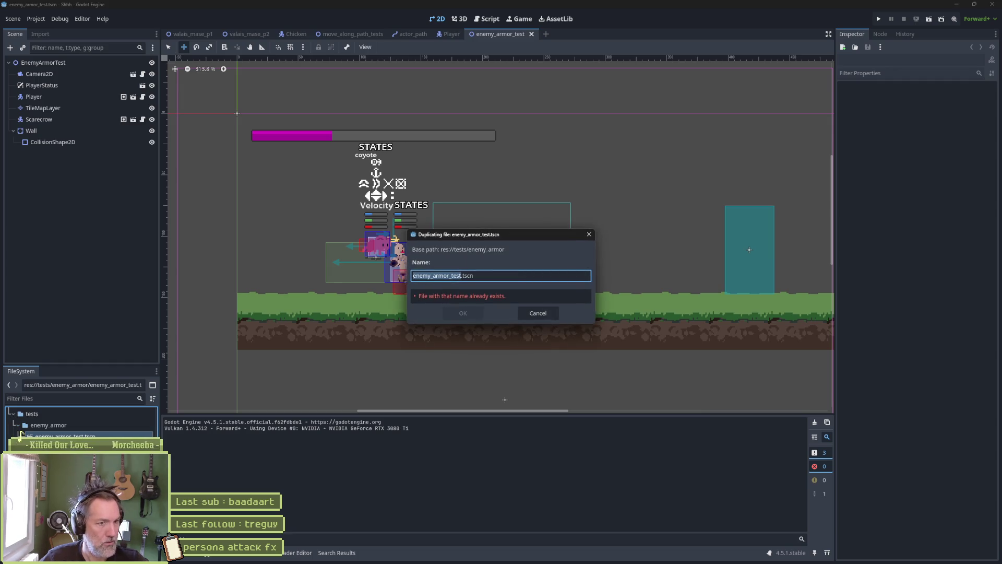
text(chicken_)
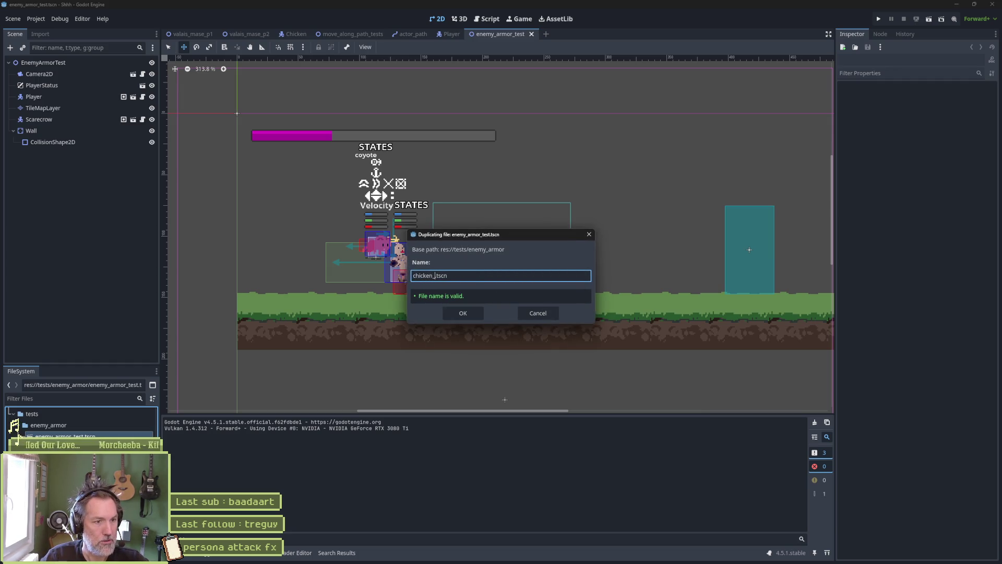
key(Return)
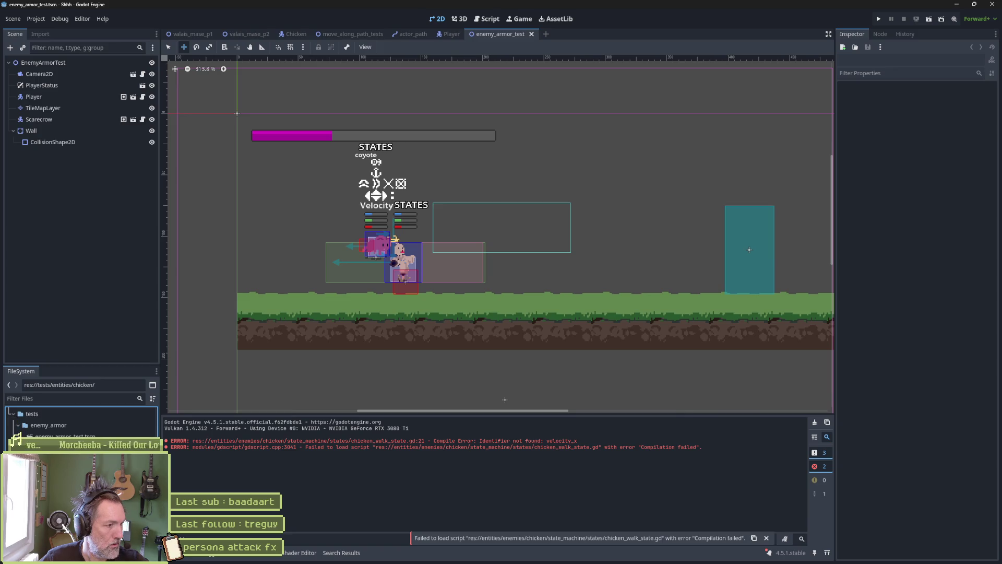
- Open chicken_test.tscn and toggle the PlayerStatus node's visibility off and back on
double_click(20, 434)
scroll(242, 71, up, 12)
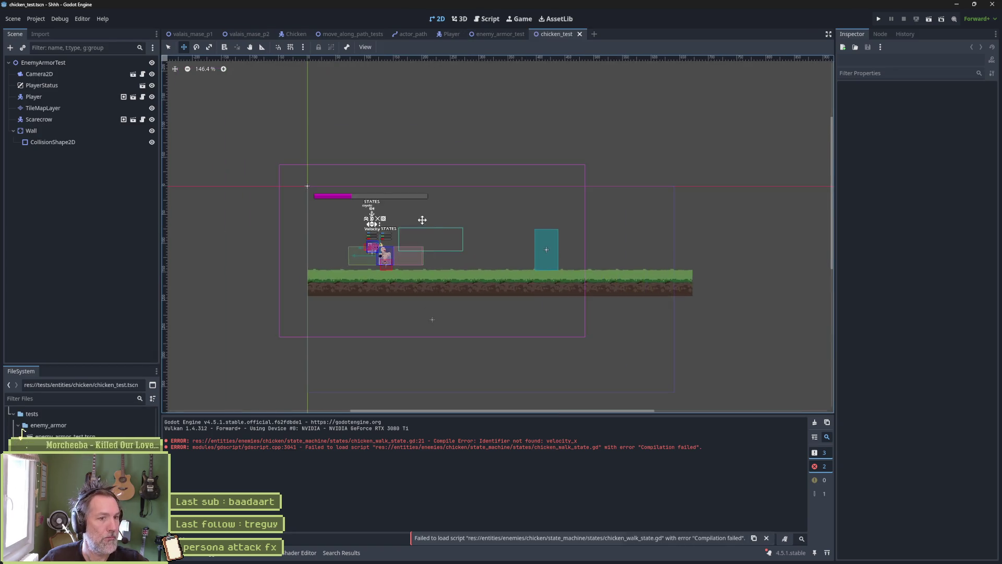
click(58, 86)
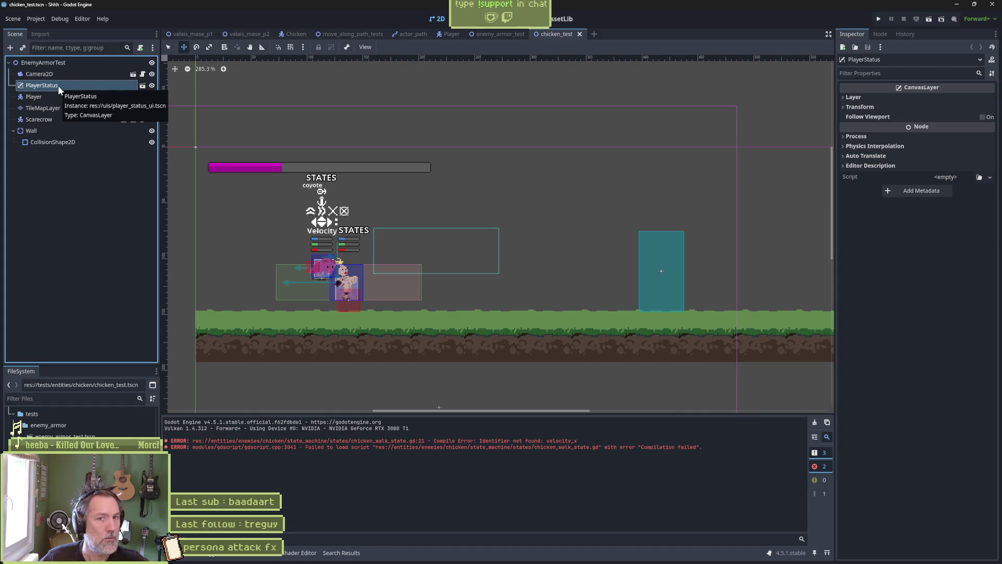
click(153, 85)
click(152, 85)
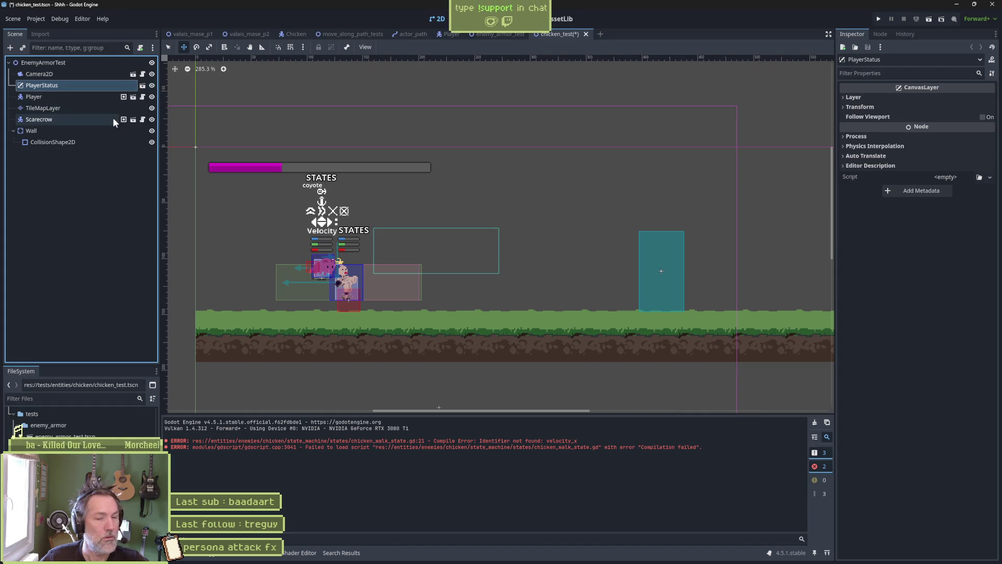
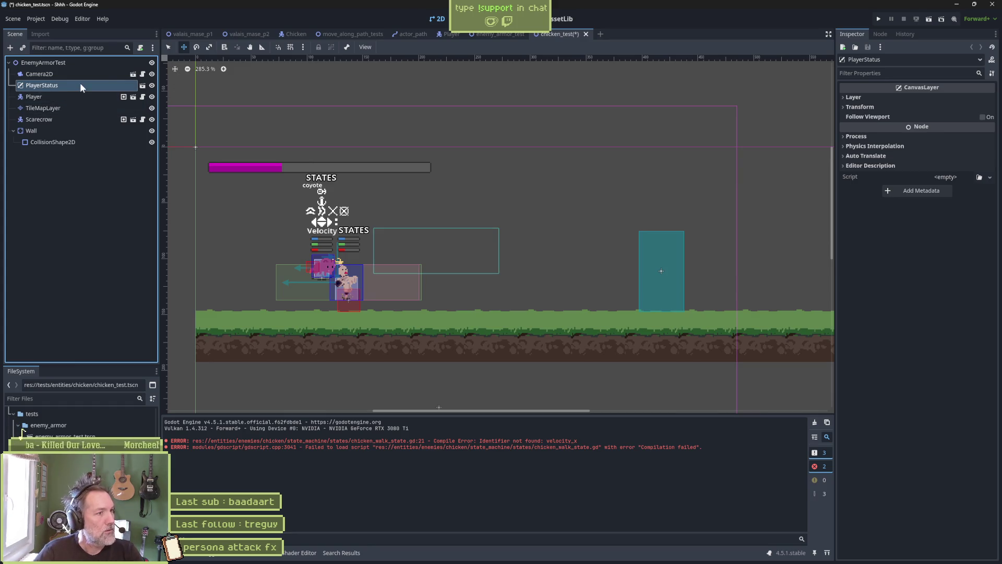
- Open the PlayerStatus scene for a look, then close its tab again
scroll(464, 239, down, 6)
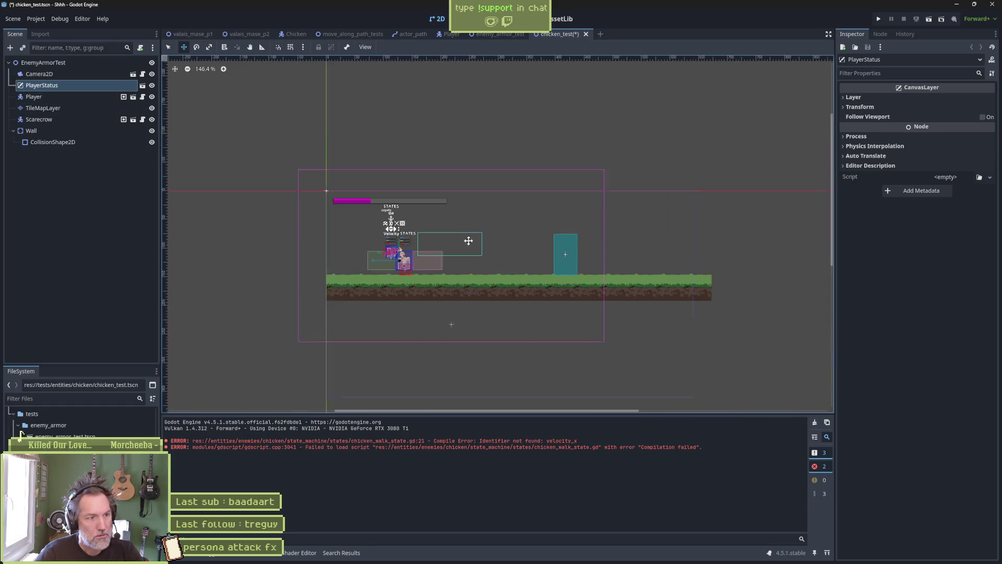
scroll(495, 245, up, 1)
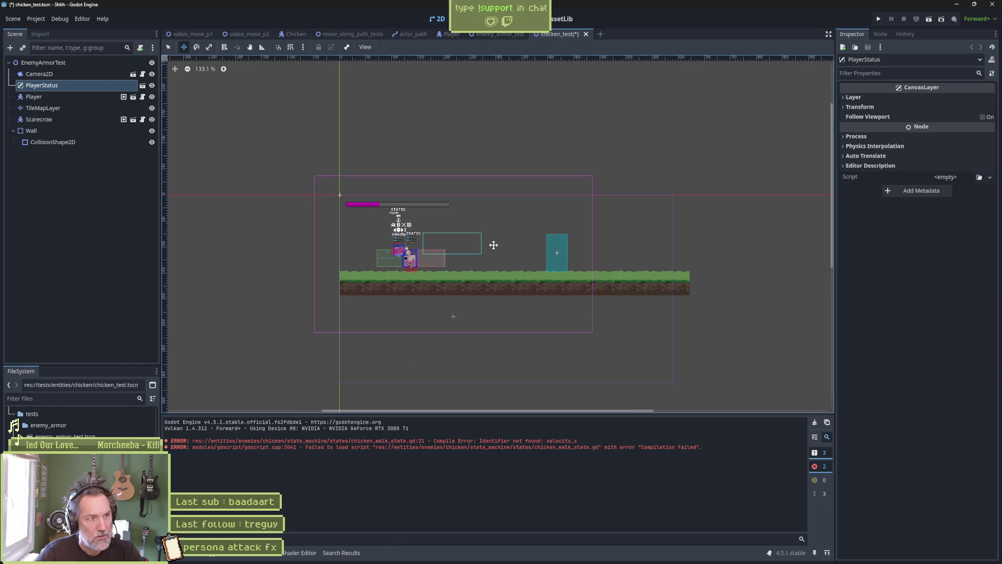
click(142, 86)
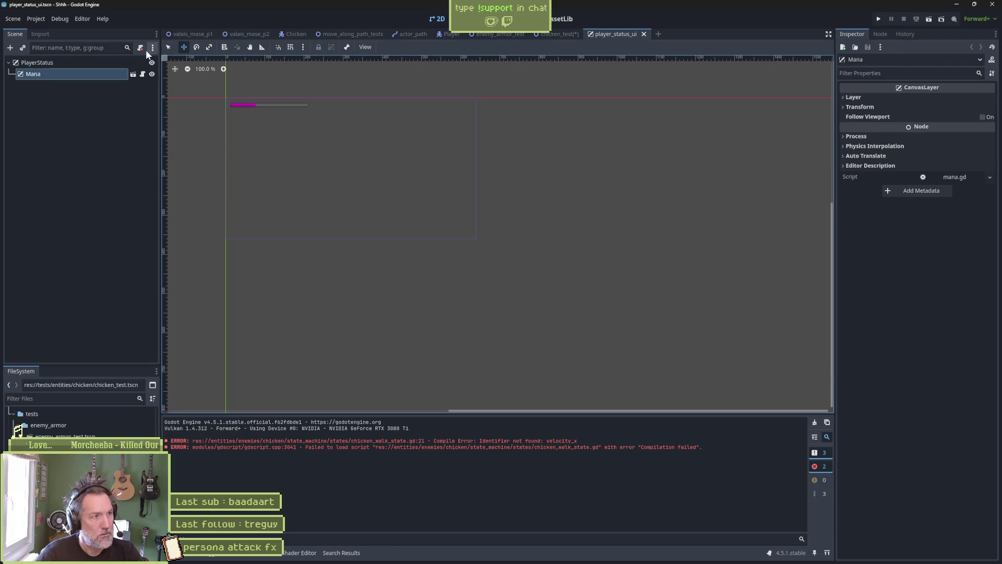
middle_click(624, 36)
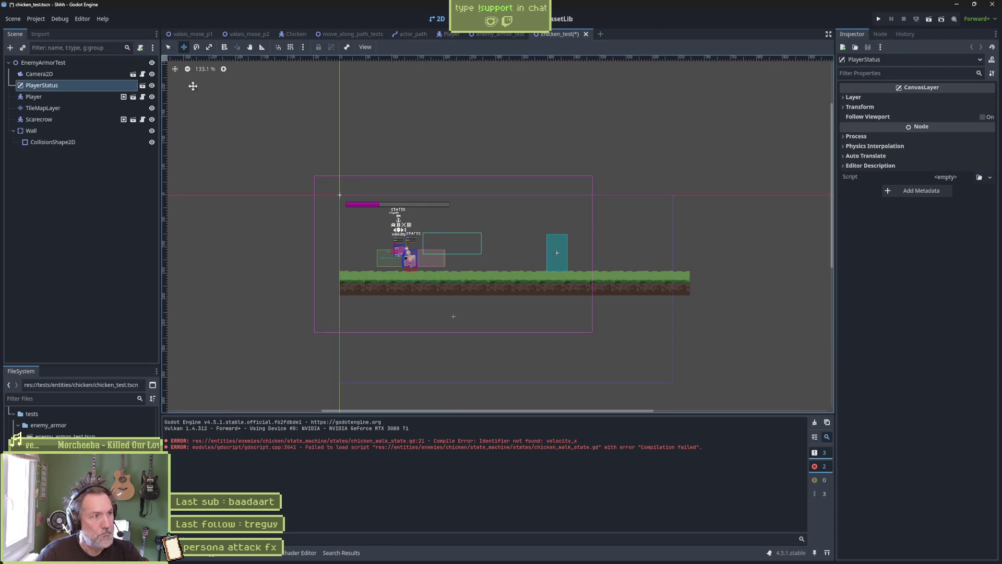
- Toggle visibility of PlayerStatus, Player, TileMapLayer, Scarecrow and Wall off and on to identify each node
click(152, 86)
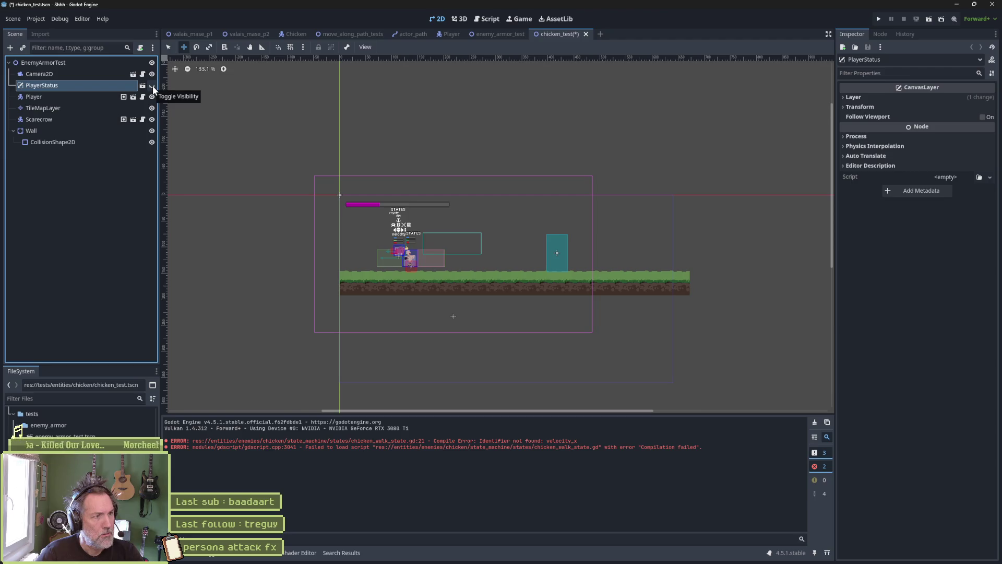
click(152, 85)
click(152, 74)
click(152, 74)
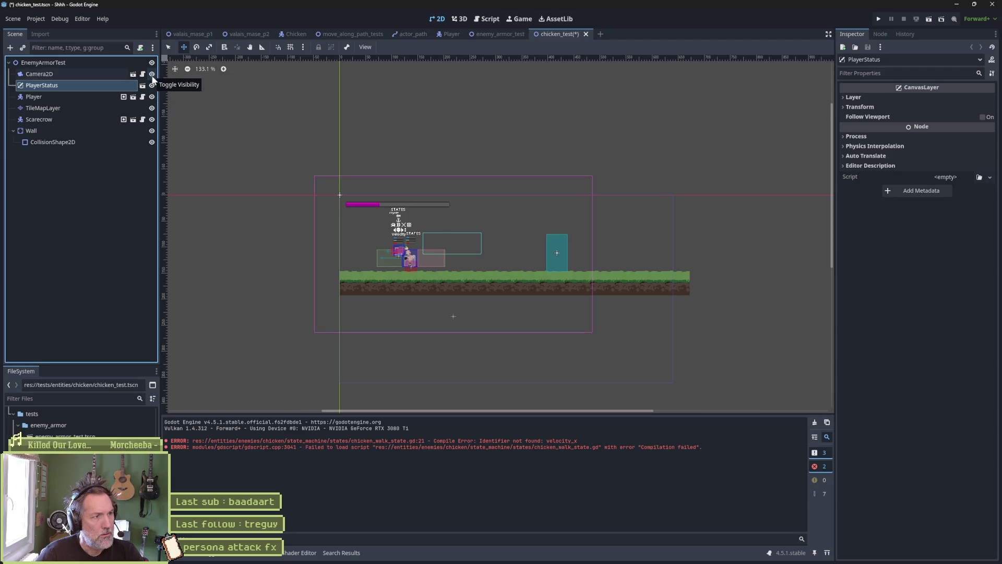
click(152, 97)
click(152, 97)
click(152, 108)
click(152, 108)
click(152, 119)
click(152, 120)
click(152, 131)
click(152, 131)
click(152, 142)
click(152, 142)
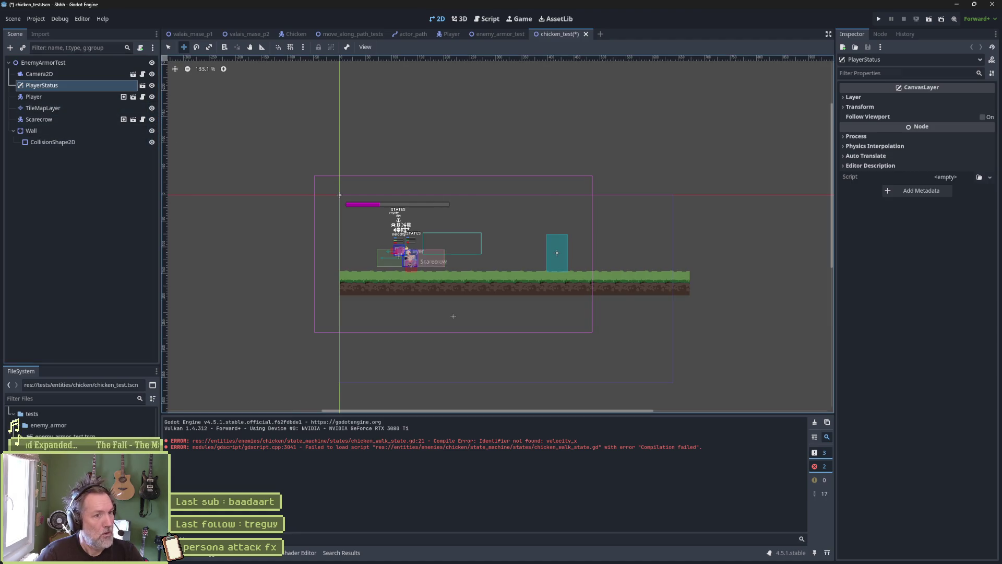
- Delete the Scarecrow node from the Scene dock and confirm the removal
scroll(408, 222, up, 1)
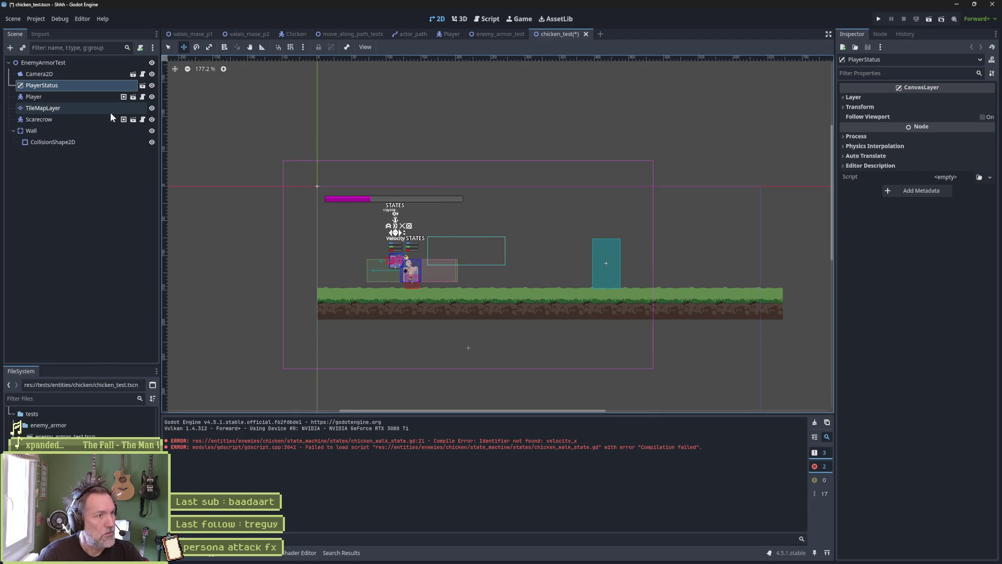
click(80, 119)
key(Delete)
key(Return)
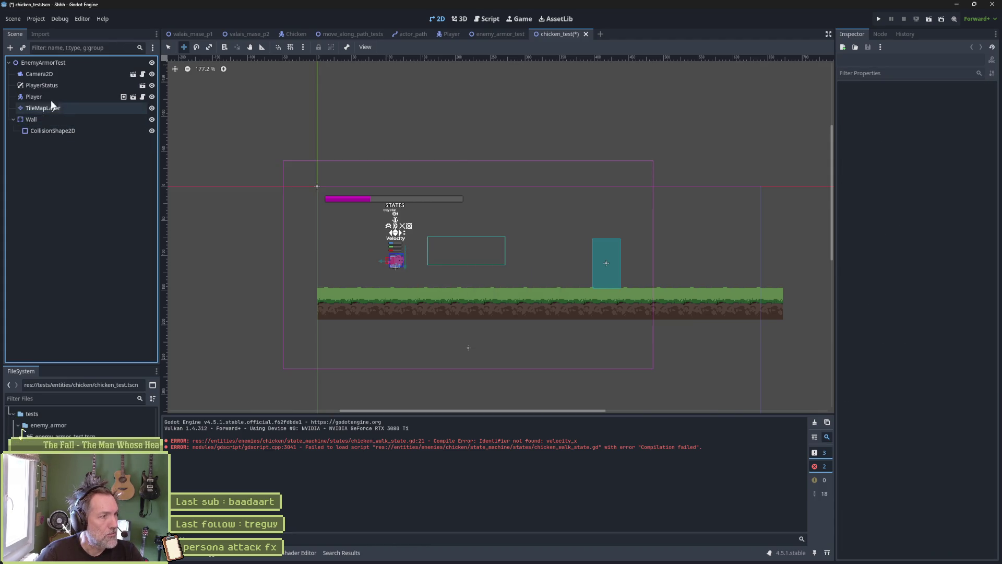
- Instantiate Chicken.tscn and place it on the ground to the right of the player
click(21, 47)
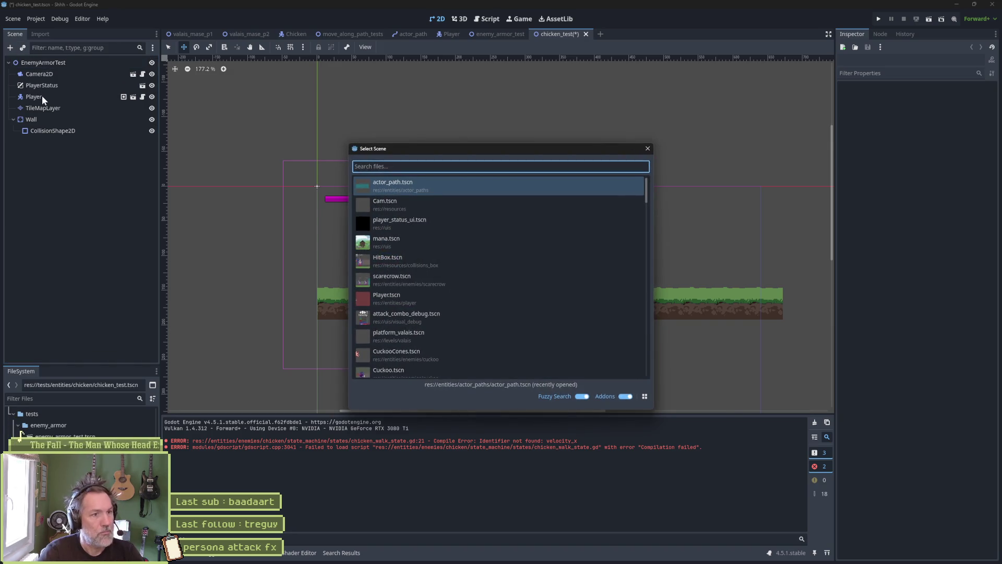
text(chicken)
key(Down)
key(Down)
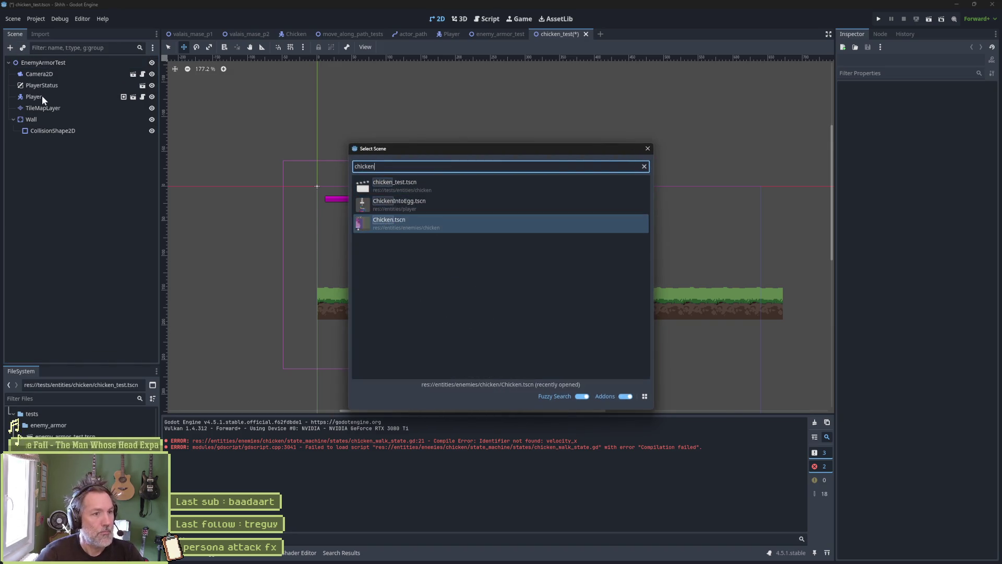
key(Return)
drag(498, 203, 654, 298)
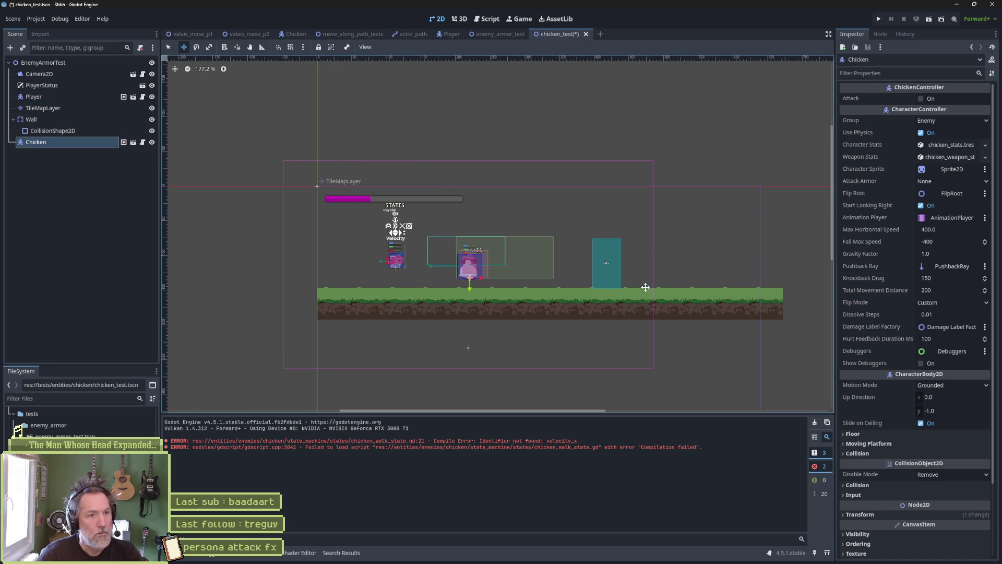
- Save and run chicken_test, then close the enemy_armor_test, Player, actor_path and move_along_path_tests tabs
key(F6)
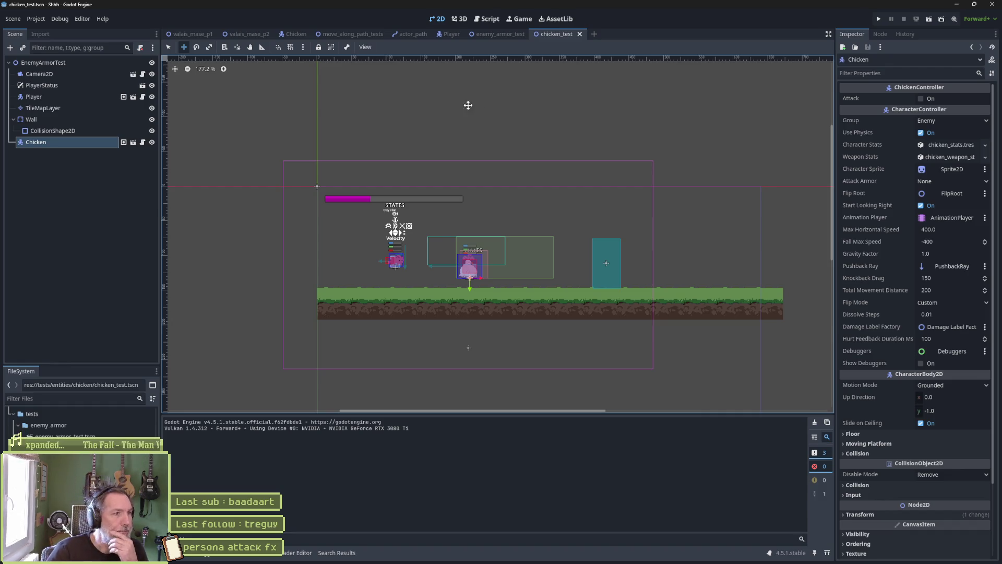
middle_click(494, 34)
middle_click(449, 35)
middle_click(408, 33)
middle_click(367, 34)
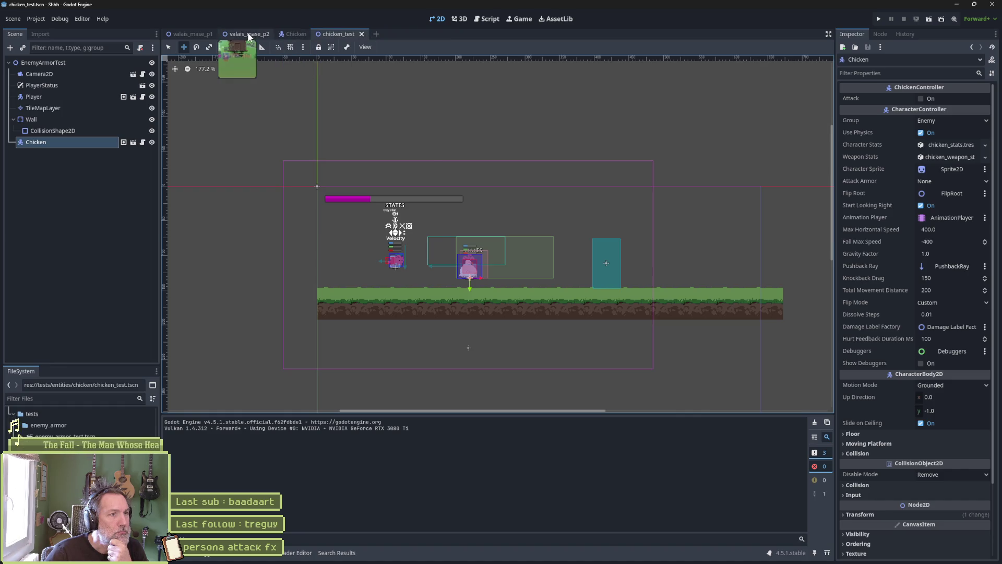
- Open the Rush state's script and add print_debug(self, ) after super(_delta) in update_state
click(296, 33)
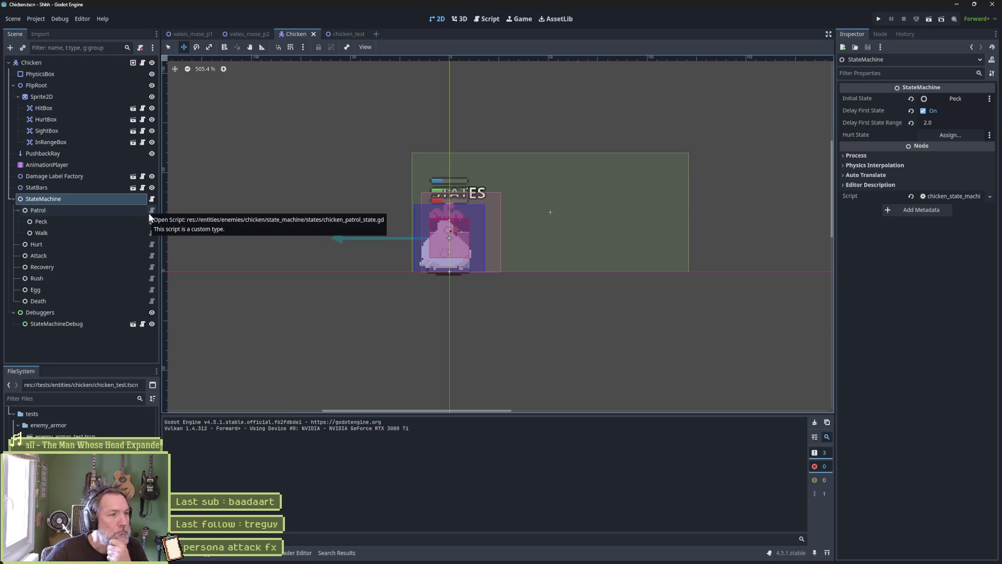
click(151, 278)
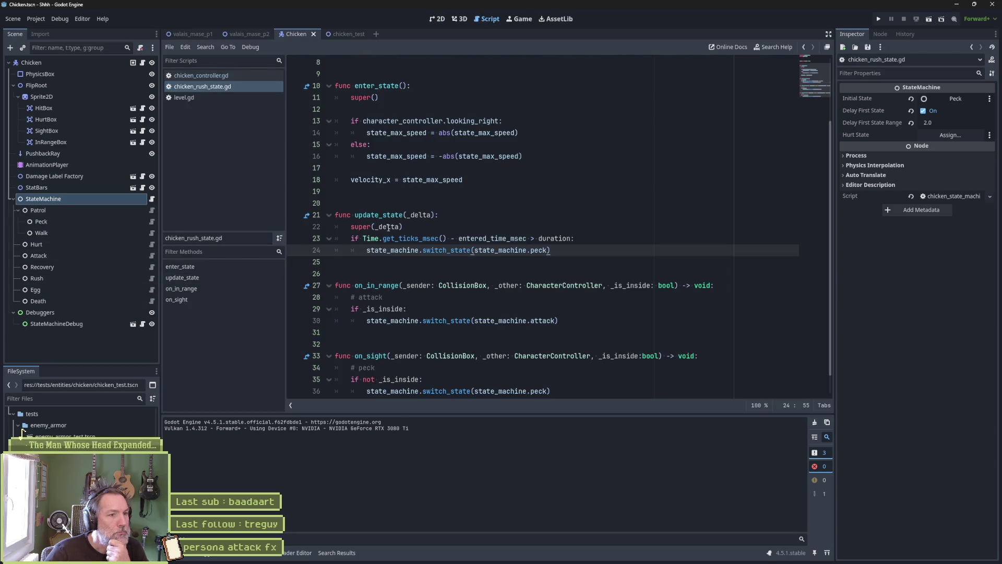
click(558, 228)
key(Return)
text(print_)
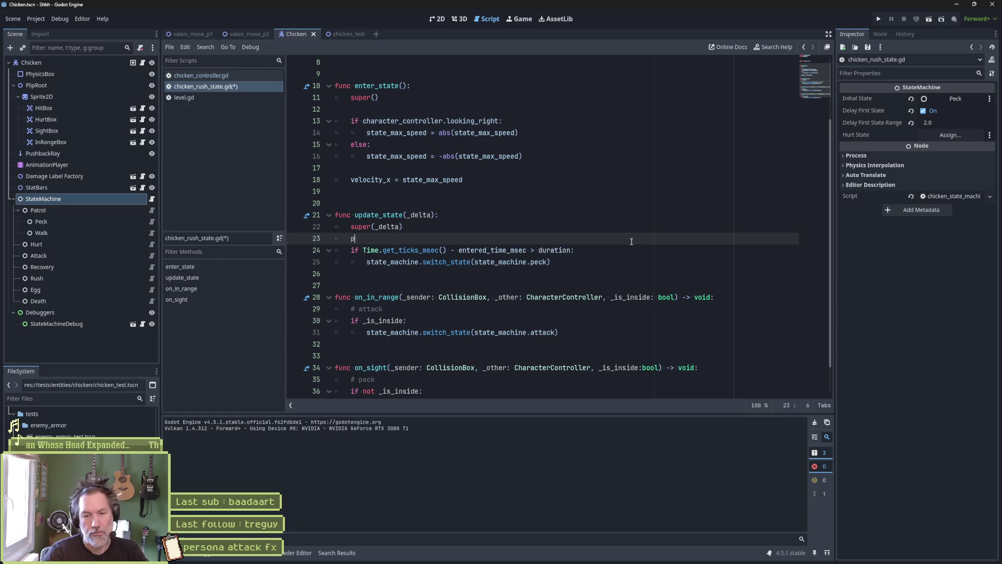
text(debug())
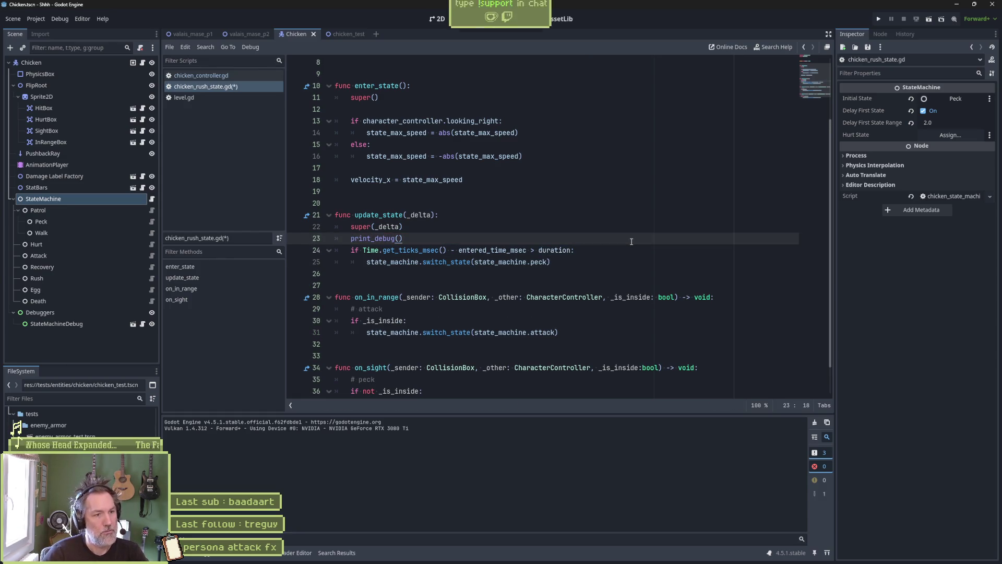
key(Left)
text(self,)
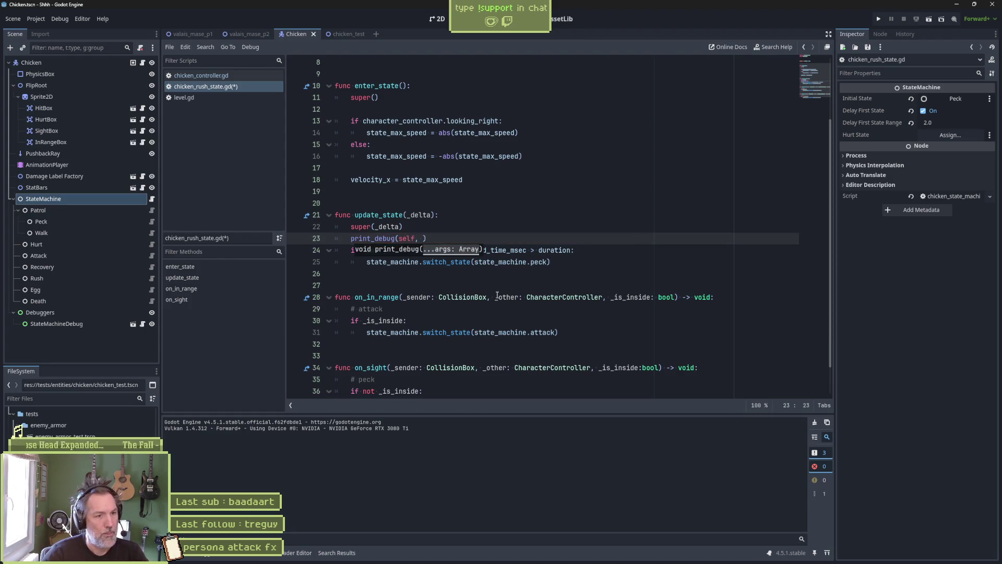
- Complete the print with " duration: " and the copied Time.get_ticks_msec() - entered_time_msec expression, then run
key(Down)
key(Down)
key(Down)
drag(363, 250, 527, 250)
key(ctrl+c)
click(424, 240)
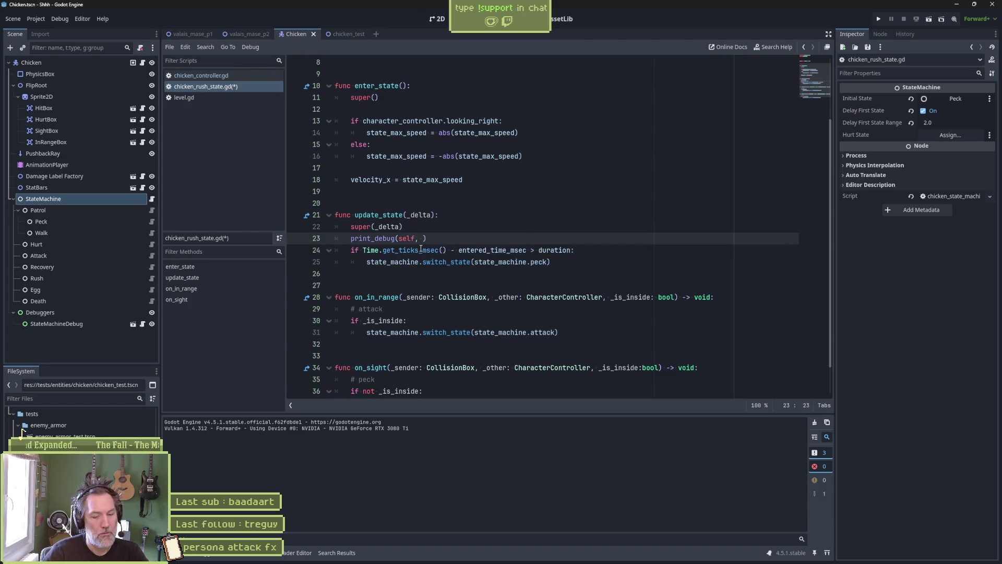
text(" duration: ",)
key(ctrl+v)
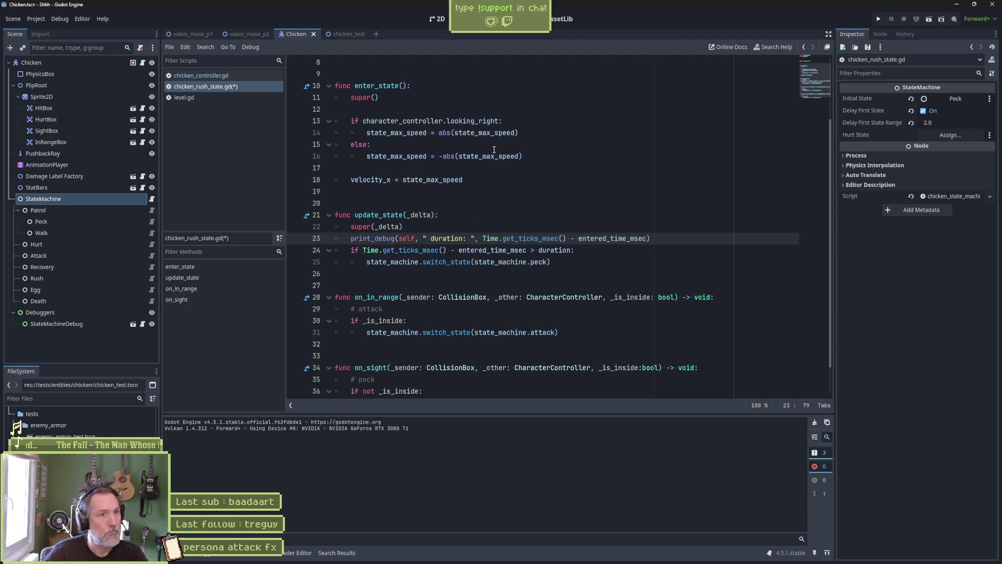
key(F5)
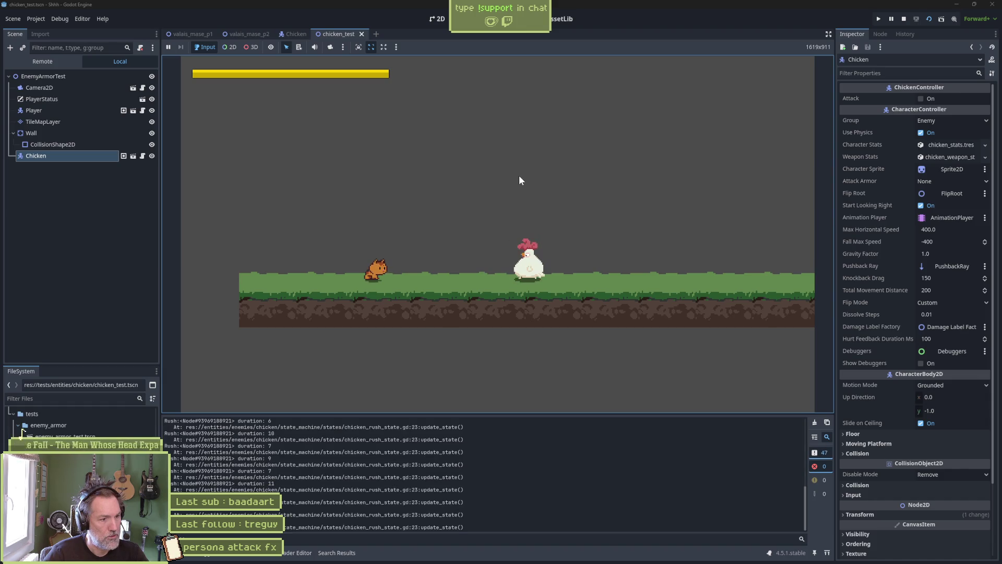
- Stop the game and comment out the on_sight function in chicken_rush_state.gd with Ctrl+K
key(F8)
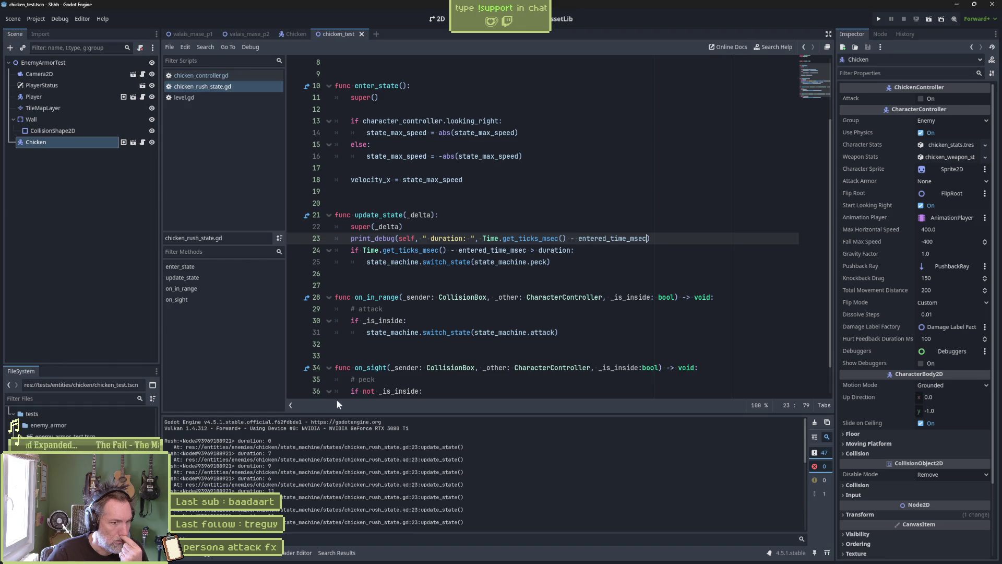
scroll(368, 355, down, 1)
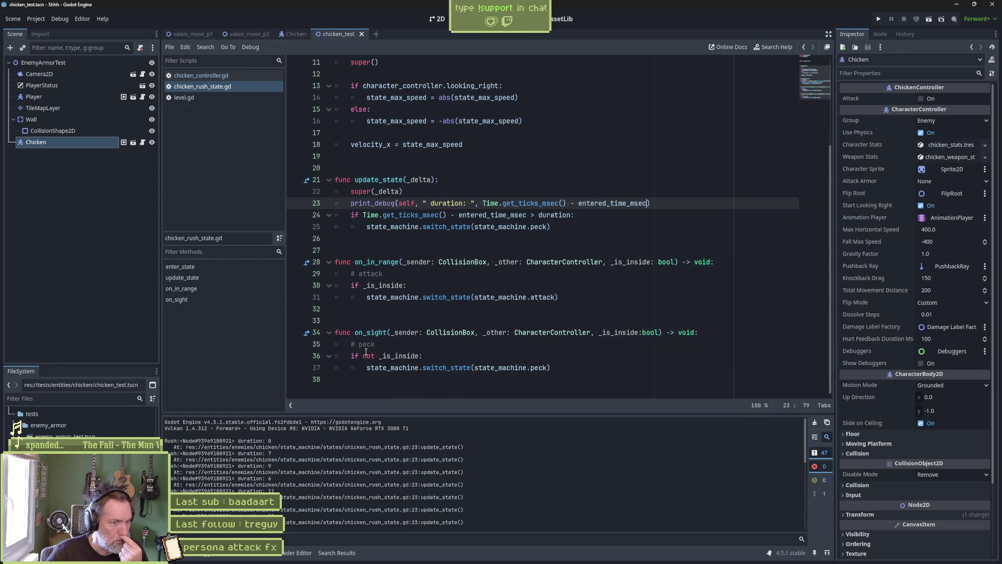
mouse_move(388, 263)
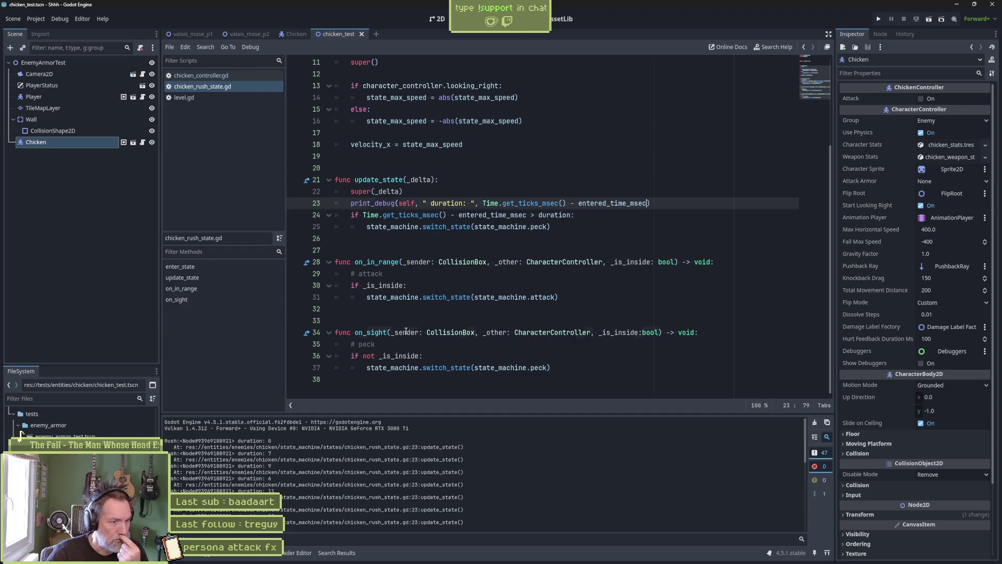
drag(407, 332, 407, 367)
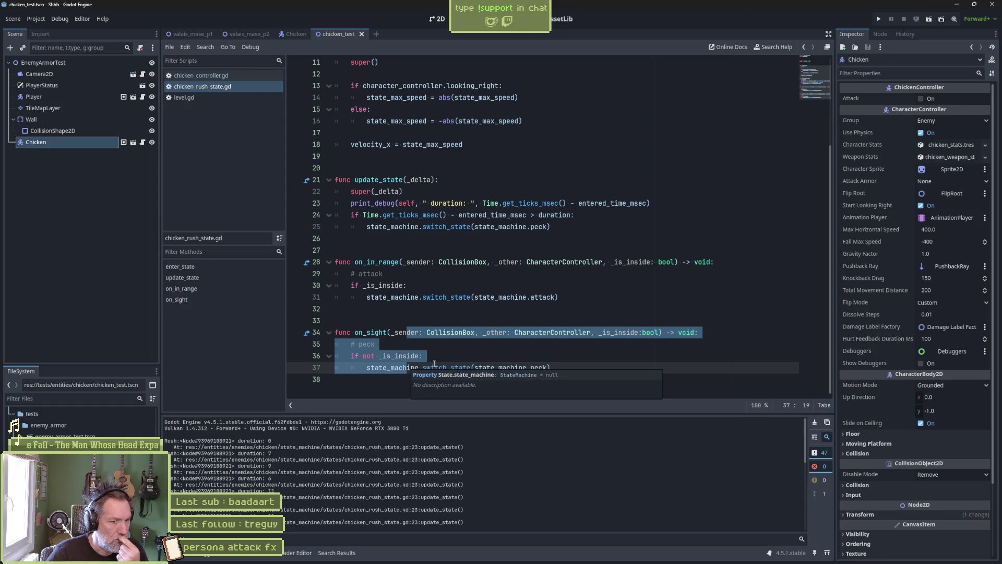
key(ctrl+k)
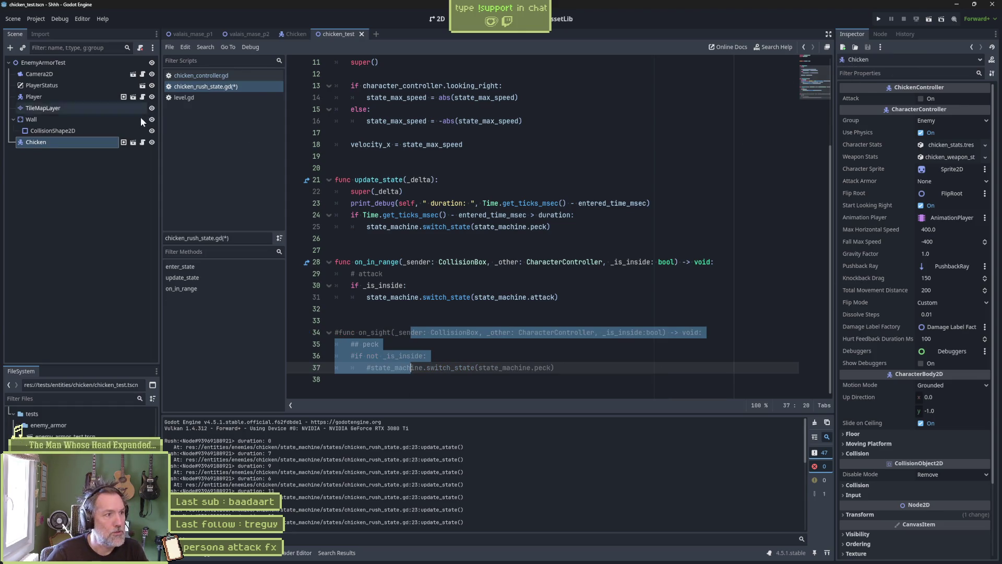
- Enable Show Debuggers on the chicken and turn on Movie Maker recording mode
click(921, 363)
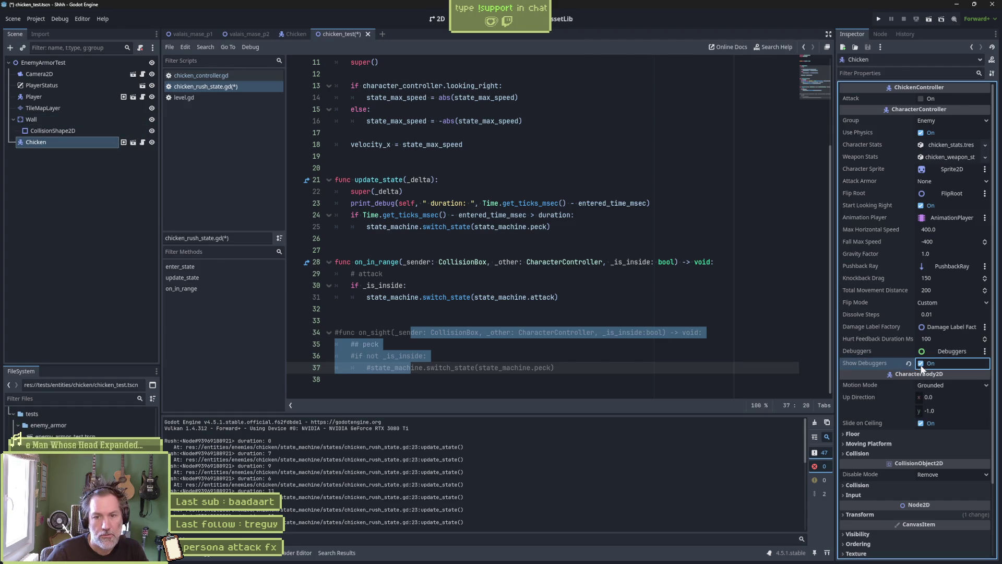
click(522, 321)
click(954, 19)
click(647, 204)
- Run chicken_test, stop it, and return to the scene's 2D view
key(F6)
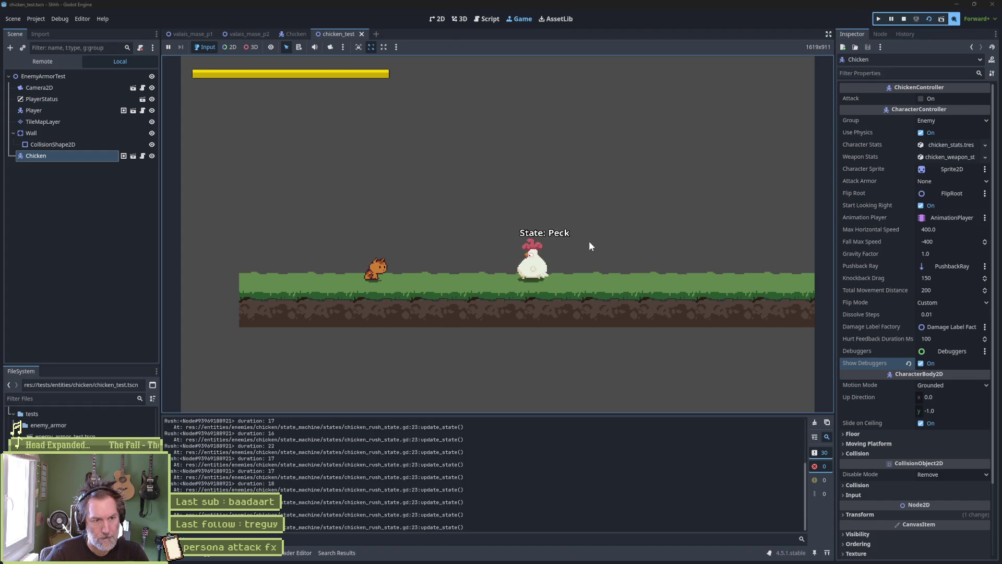
key(F8)
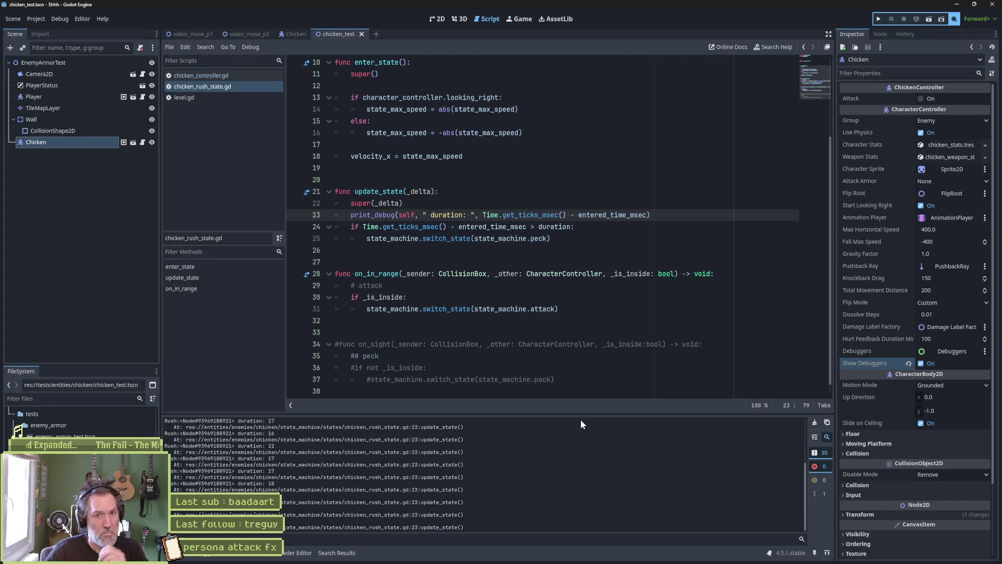
click(438, 20)
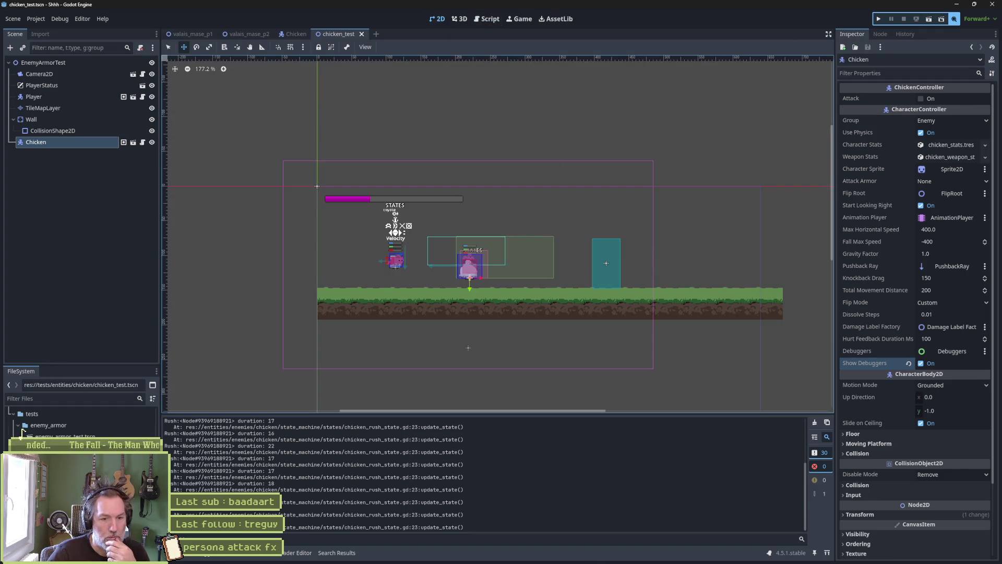
mouse_move(319, 561)
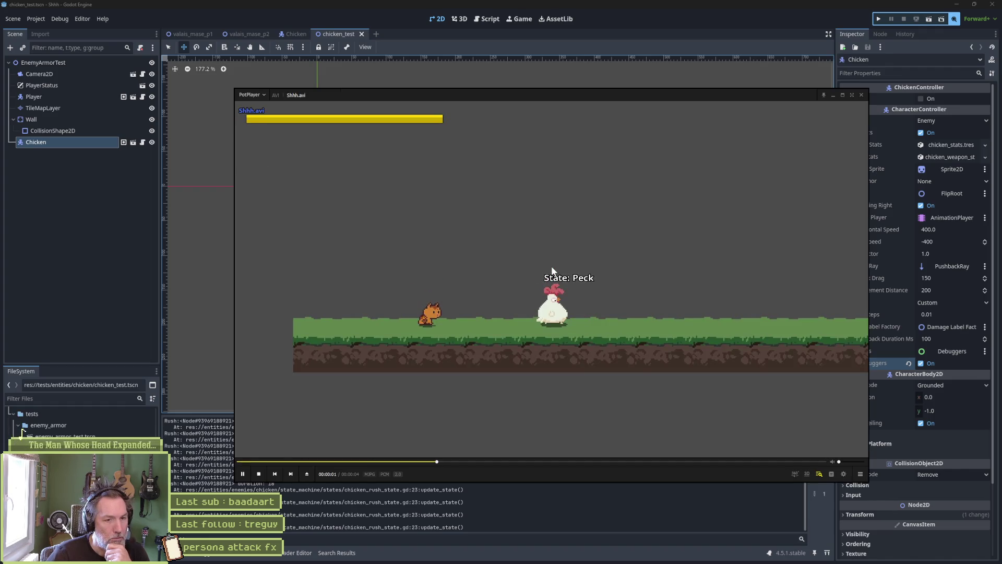
- Step through Shhh.avi with F and D to about 3.38 s, following the Rush-to-Peck transition
key(f)
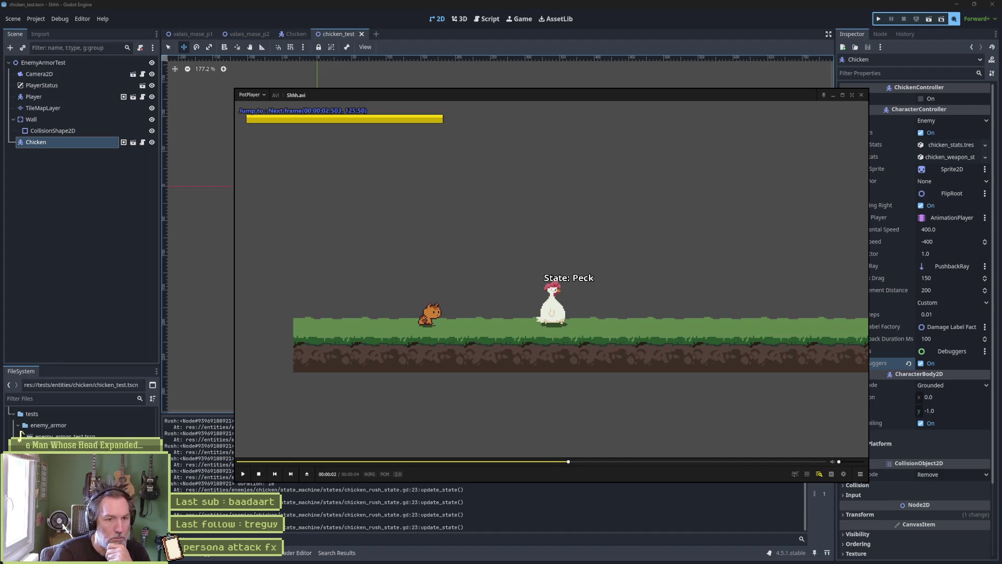
key(f)
key(f)
key(f)
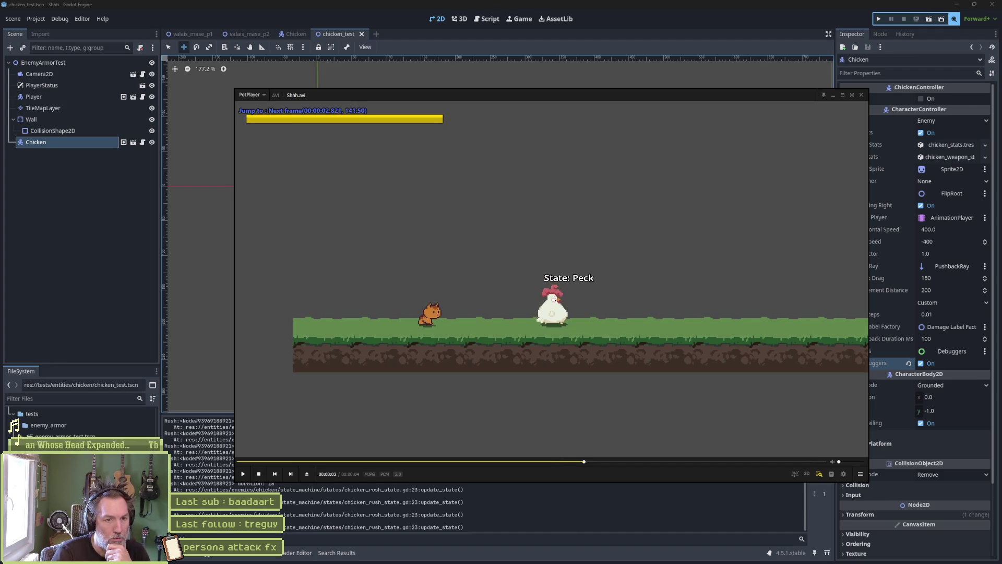
key(d)
key(d)
key(d)
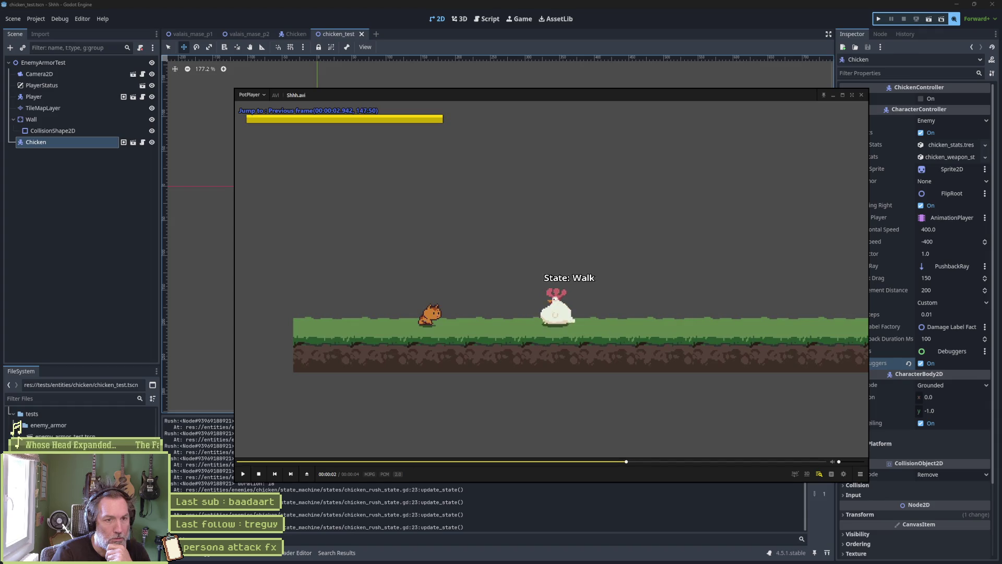
key(f)
key(f)
key(f)
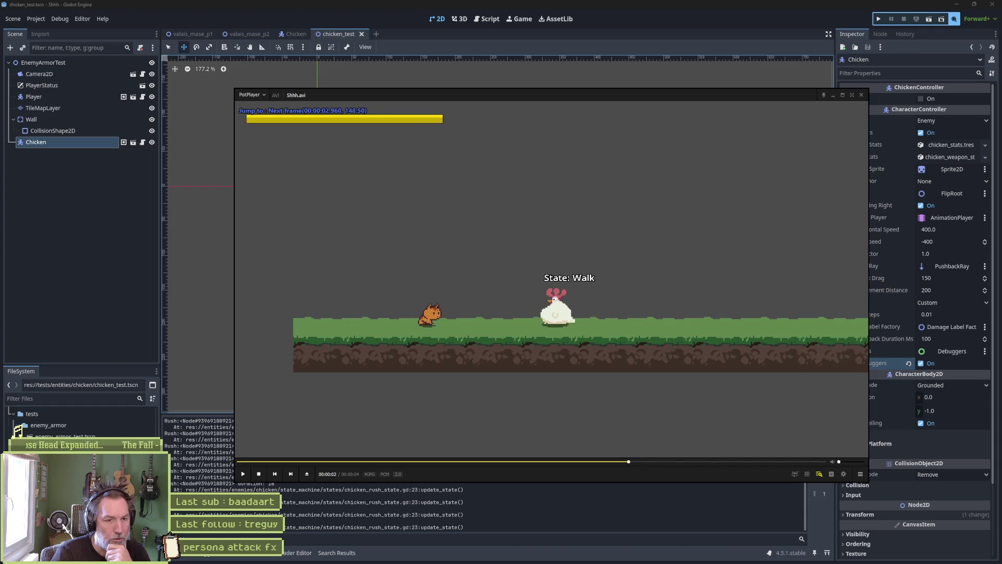
key(f)
key(f)
key(f)
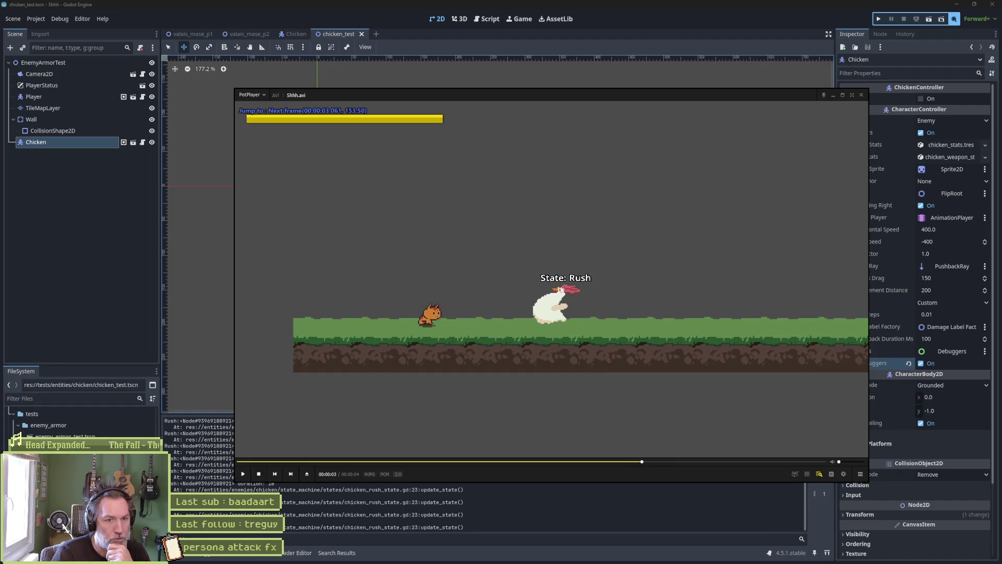
key(f)
key(f)
key(f)
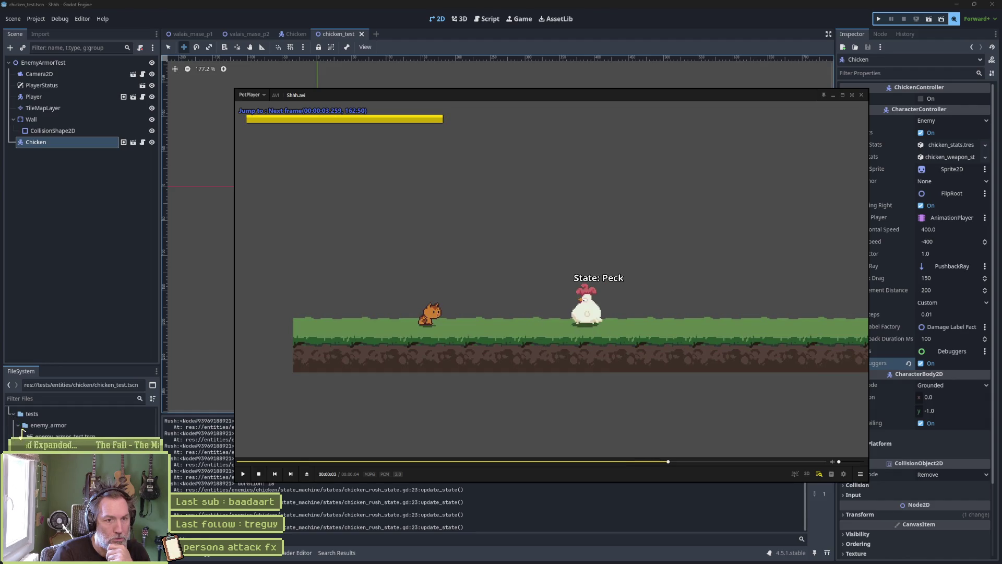
key(f)
key(f)
key(f)
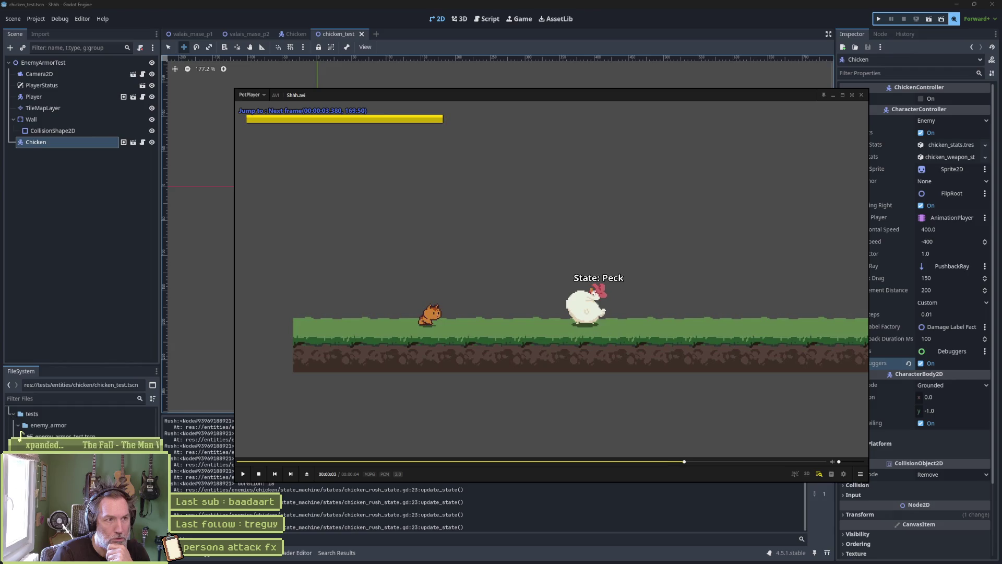
key(f)
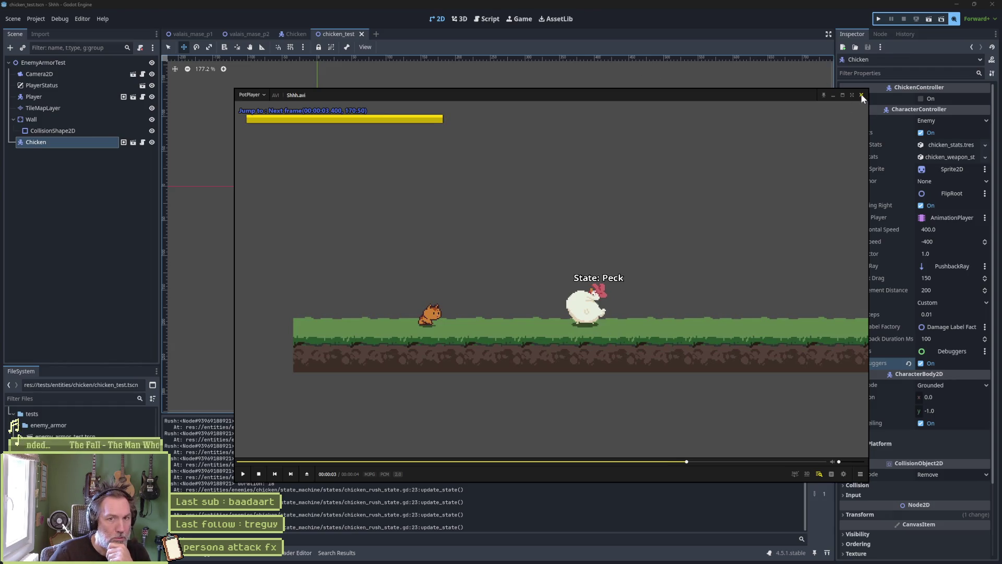
- Close PotPlayer and select the facing and speed code in enter_state of chicken_rush_state.gd
click(861, 94)
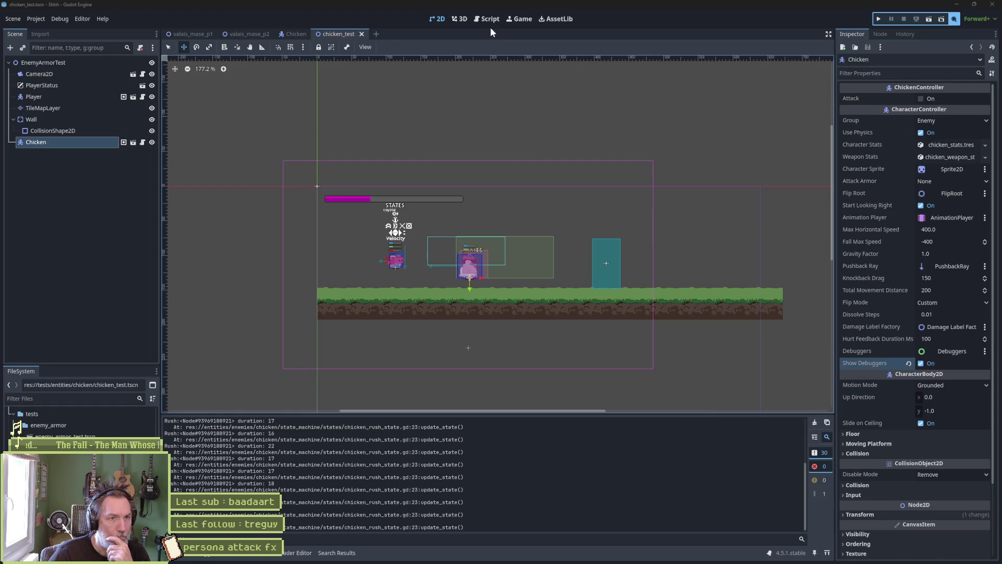
click(488, 19)
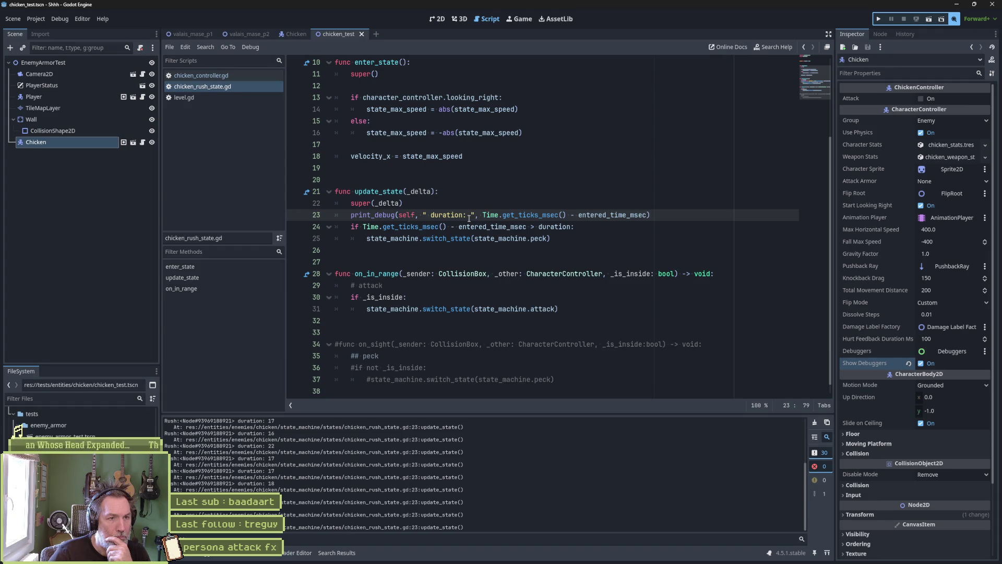
drag(427, 97, 427, 156)
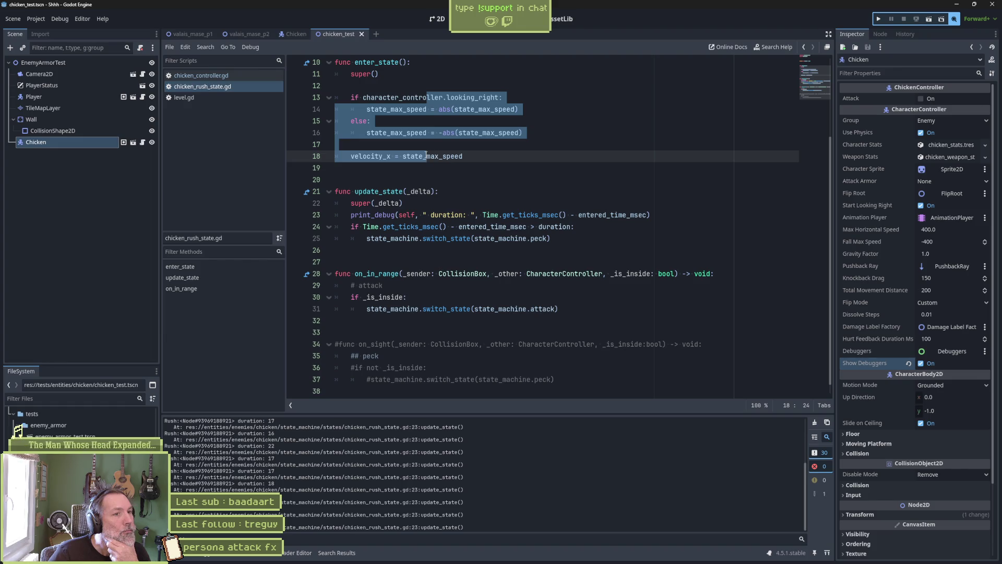
mouse_move(426, 156)
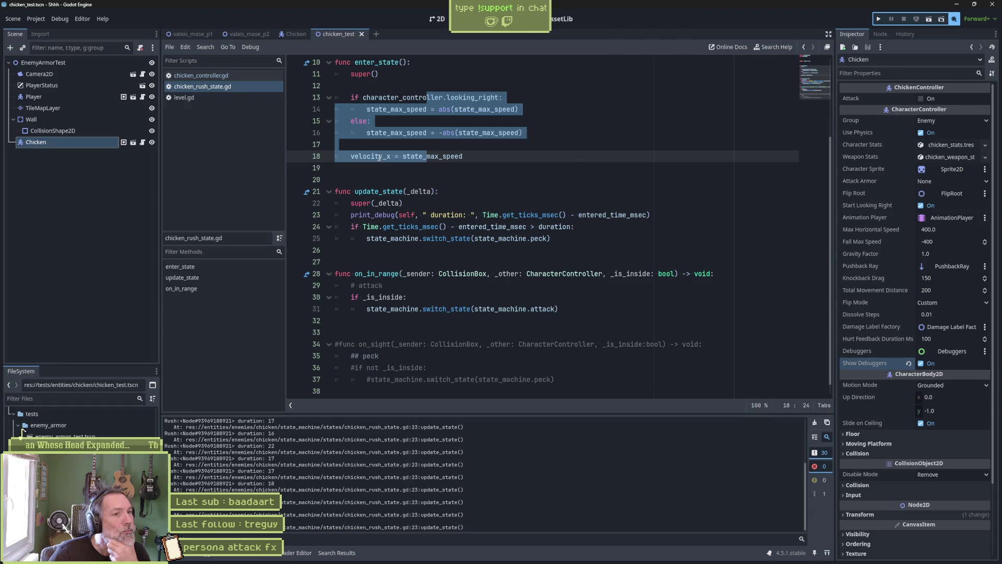
mouse_move(379, 157)
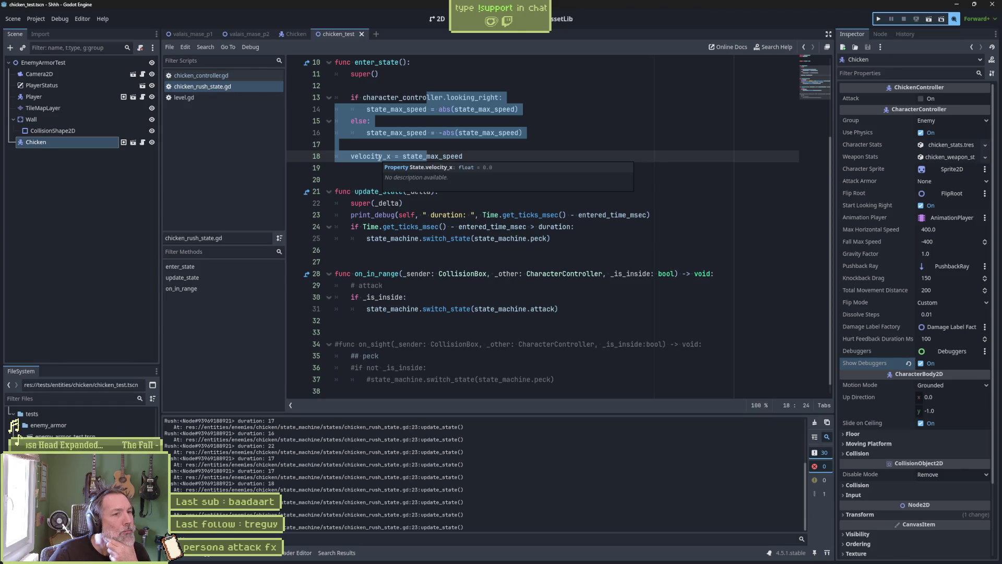
- Copy the velocity_x name from line 18 and select the speed assignment on line 14
click(380, 157)
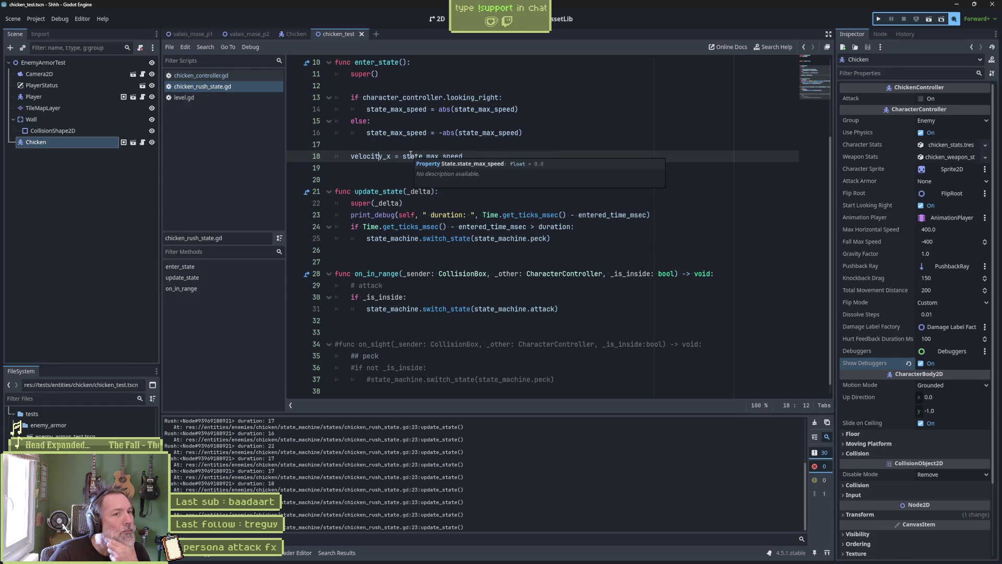
click(373, 156)
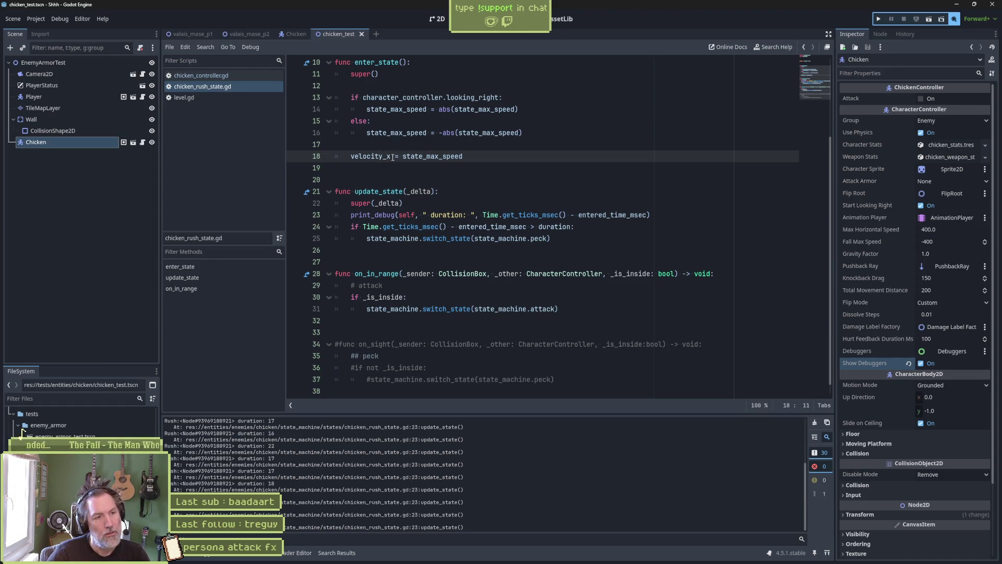
key(ctrl+d)
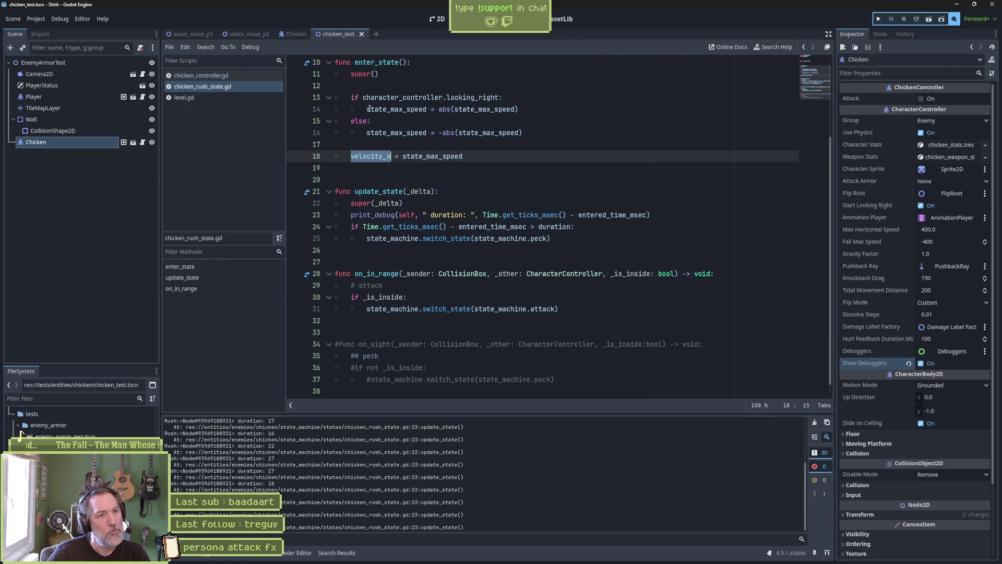
drag(367, 109, 522, 110)
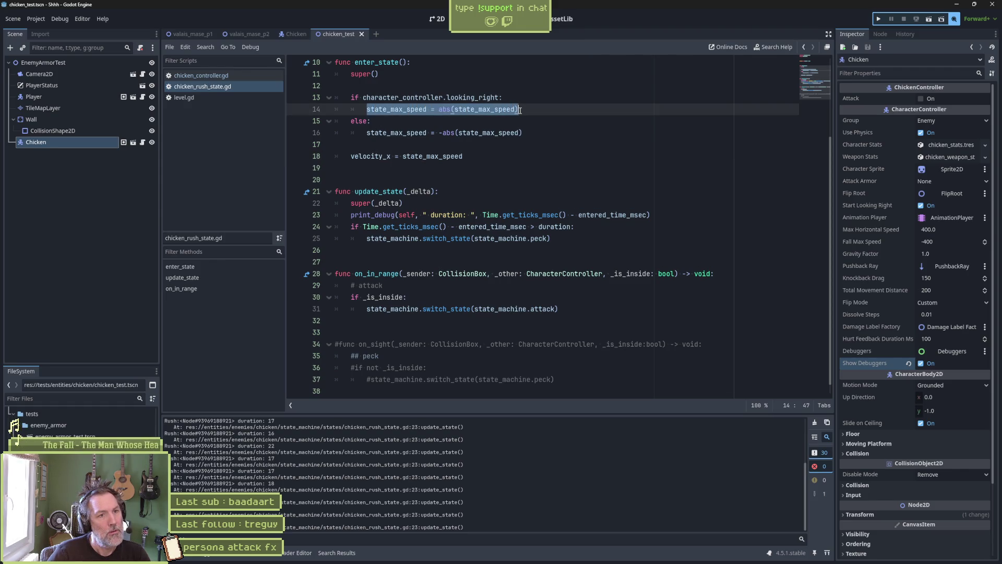
- Change line 14 to velocity_x = state_max_speed
text(velocity_x)
text(*)
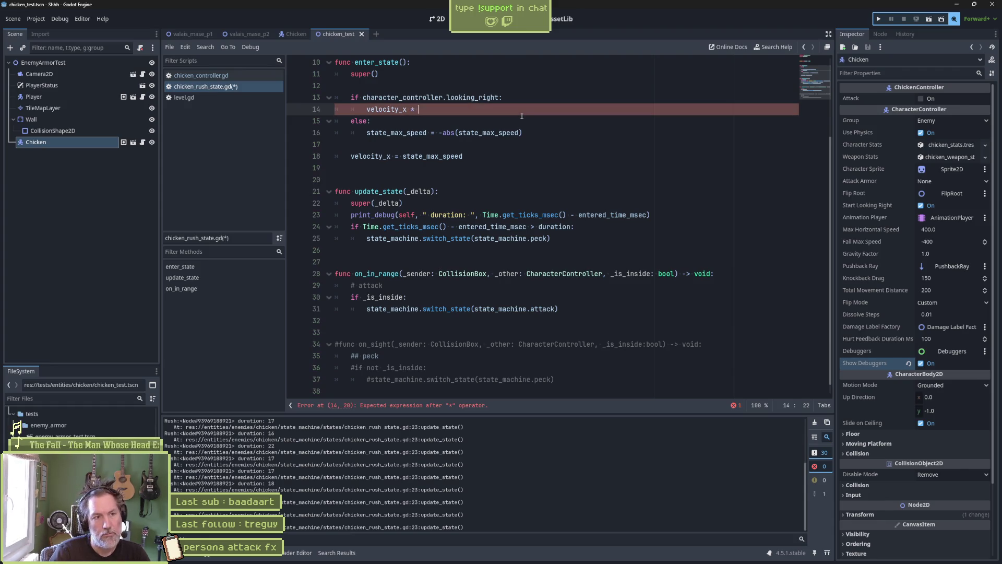
text(=)
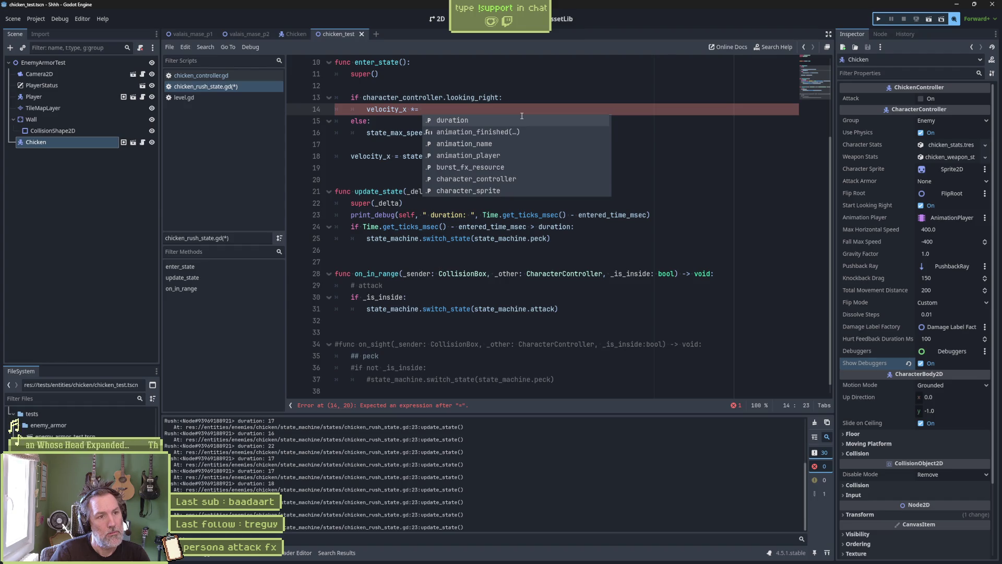
key(BackSpace)
key(BackSpace)
text(= state)
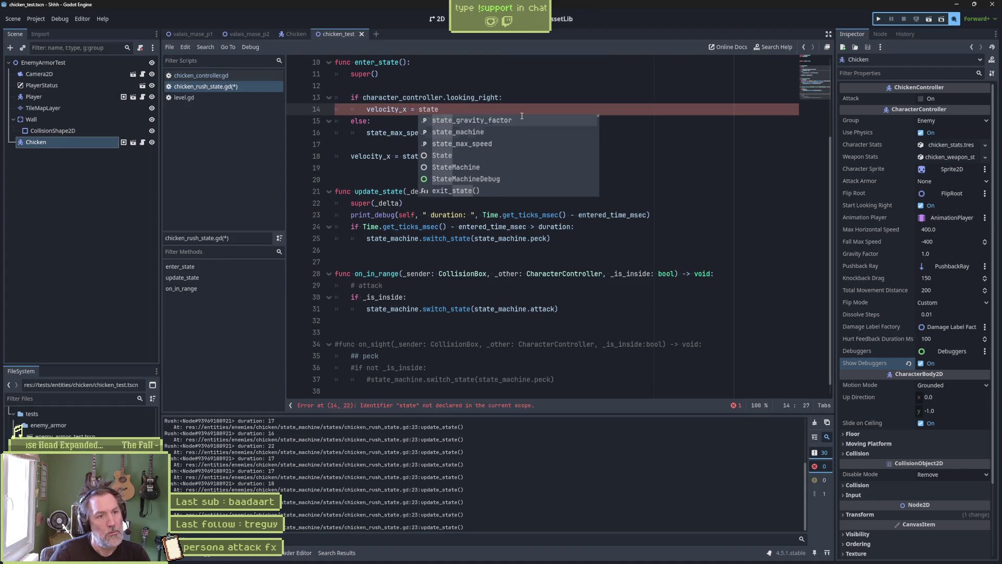
key(Down)
key(Down)
key(Return)
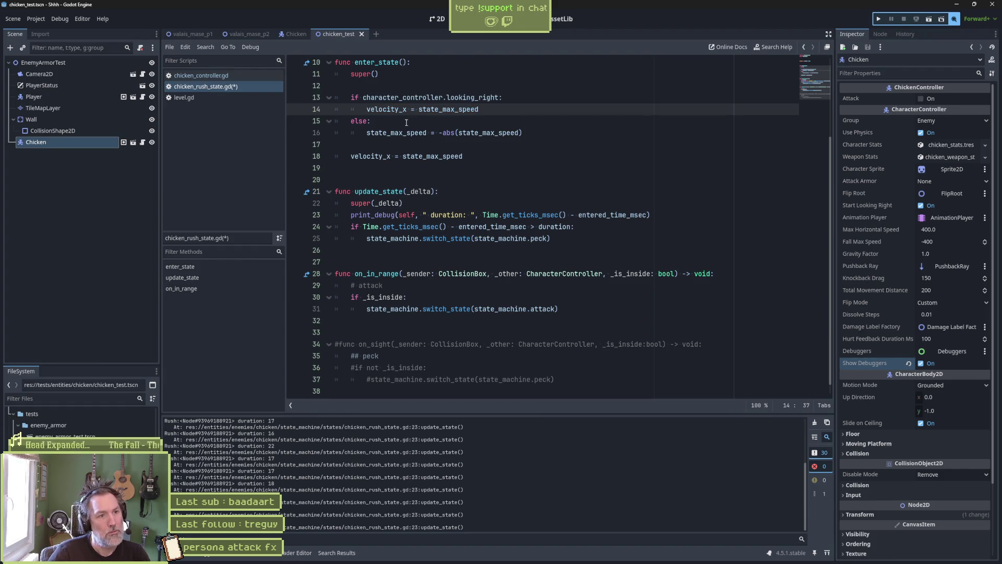
- Make line 16 velocity_x = -state_max_speed, delete the redundant line 18, and run chicken_test
shift+click(530, 100)
click(536, 133)
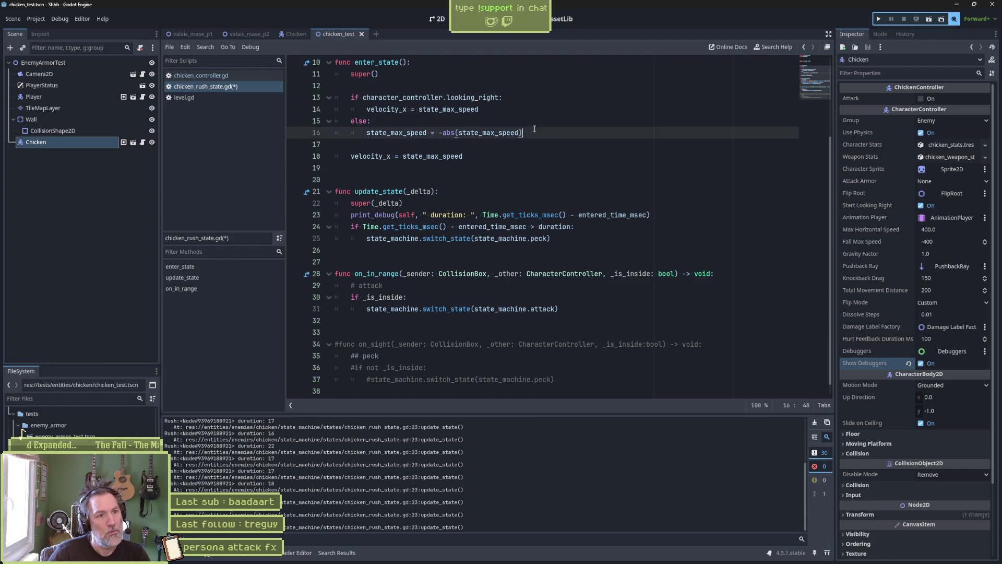
key(shift+Home)
text(velocity_x = state_max_speed)
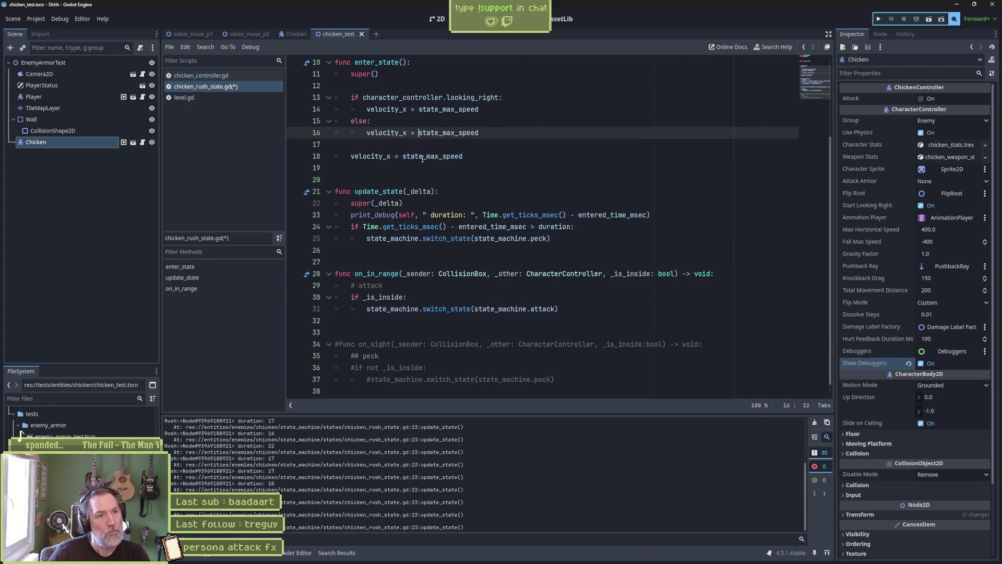
text(-)
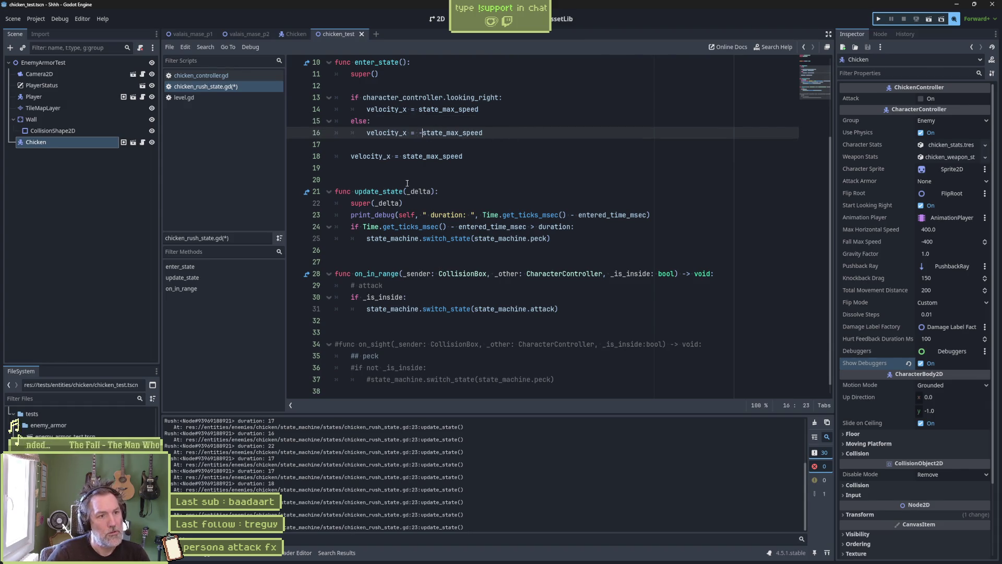
key(Down)
key(ctrl+shift+k)
key(ctrl+shift+k)
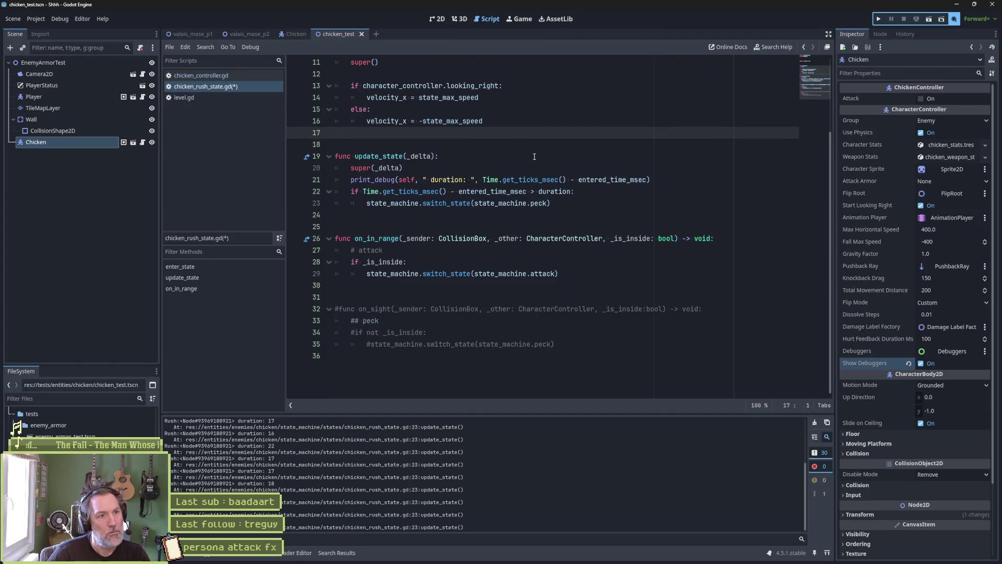
scroll(518, 173, up, 2)
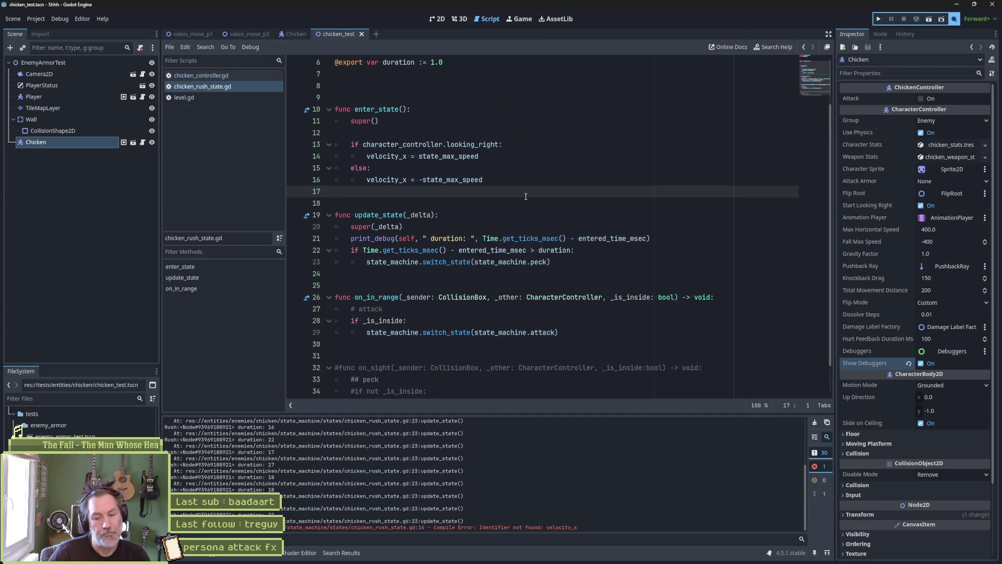
key(F6)
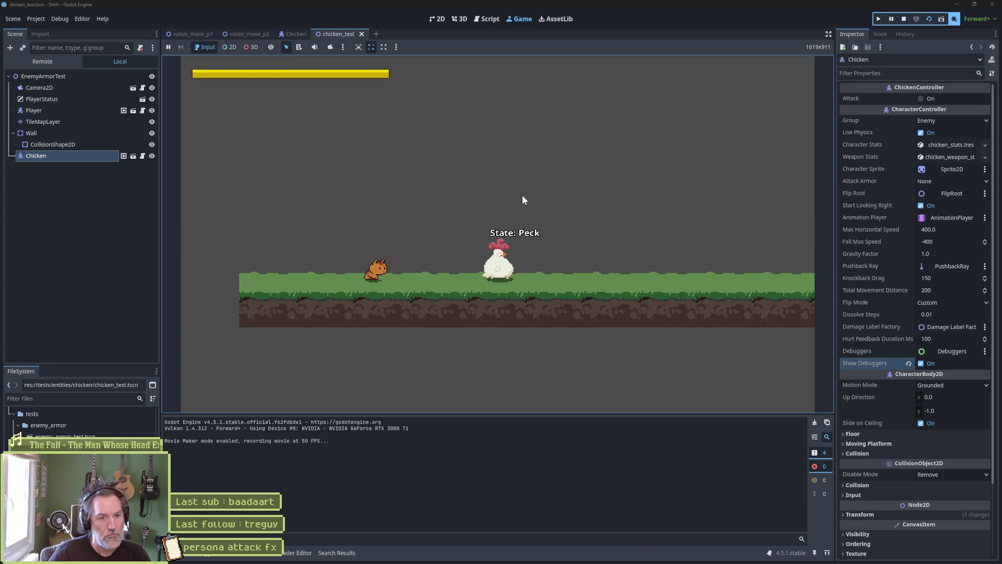
- Stop the run, move the Player right next to the Chicken in 2D, and rerun the scene
key(F8)
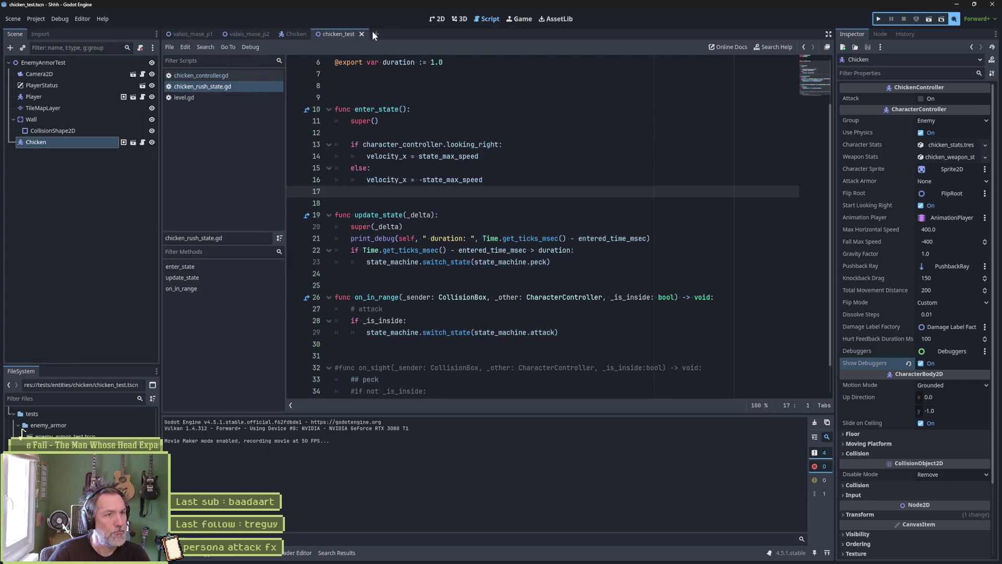
key(ctrl+F1)
click(81, 98)
drag(463, 218, 643, 232)
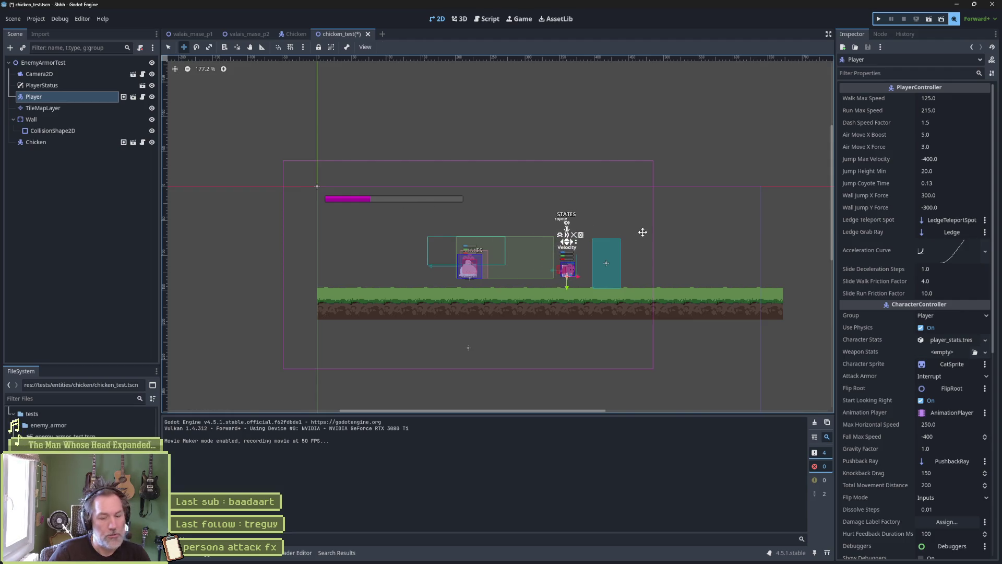
key(F6)
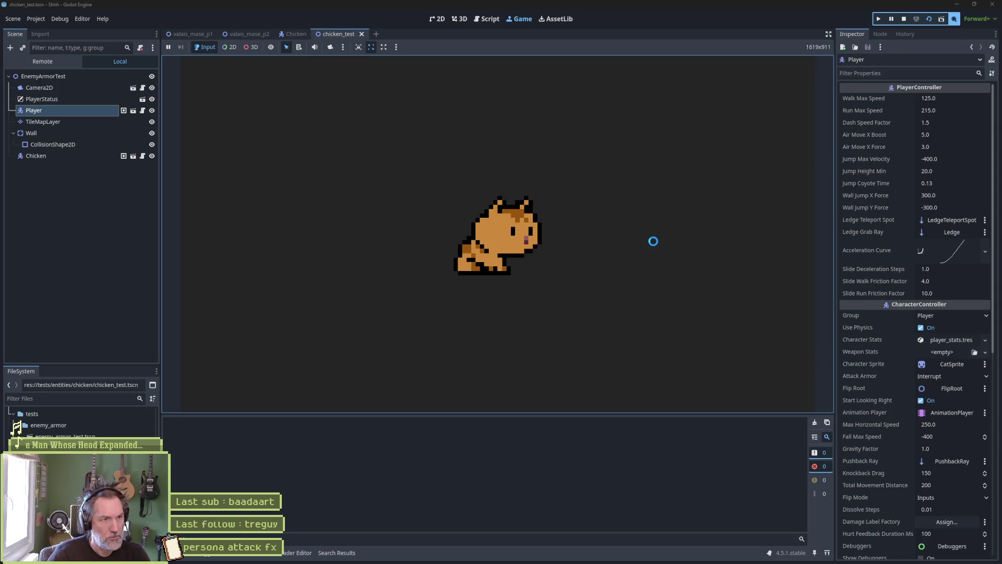
- Move the cat left and jump over the chicken, stop the game, and select the Chicken
key(Left)
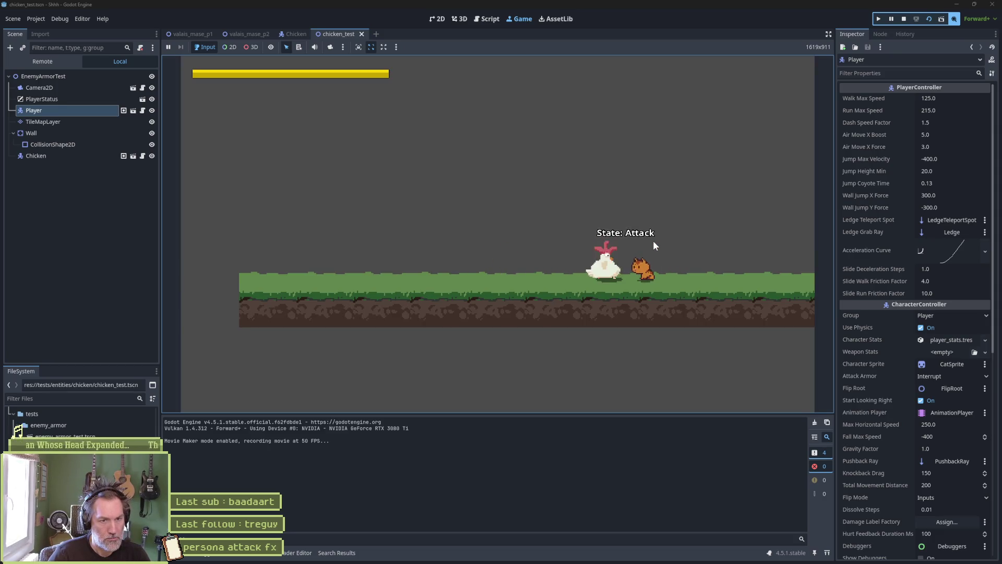
key(space)
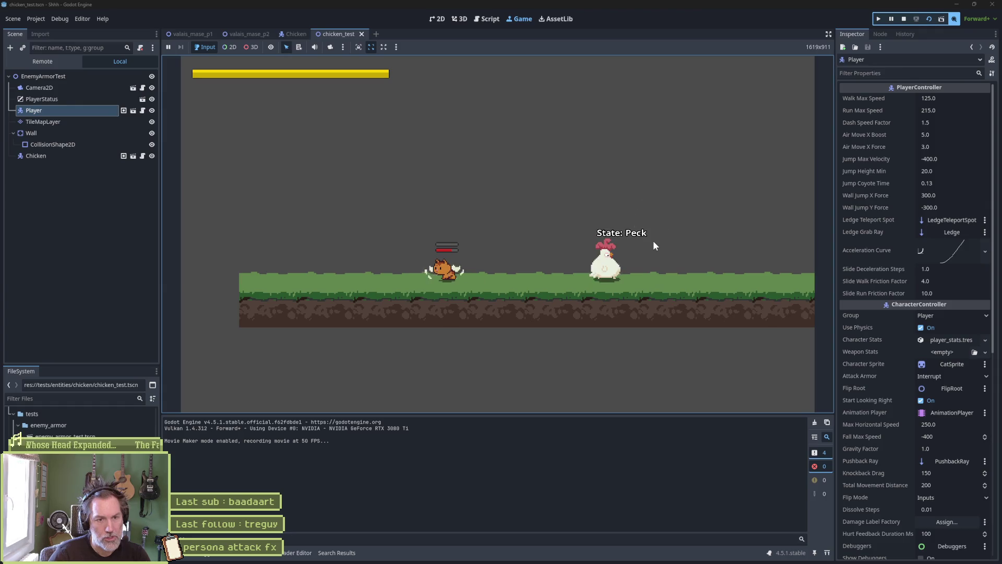
key(F8)
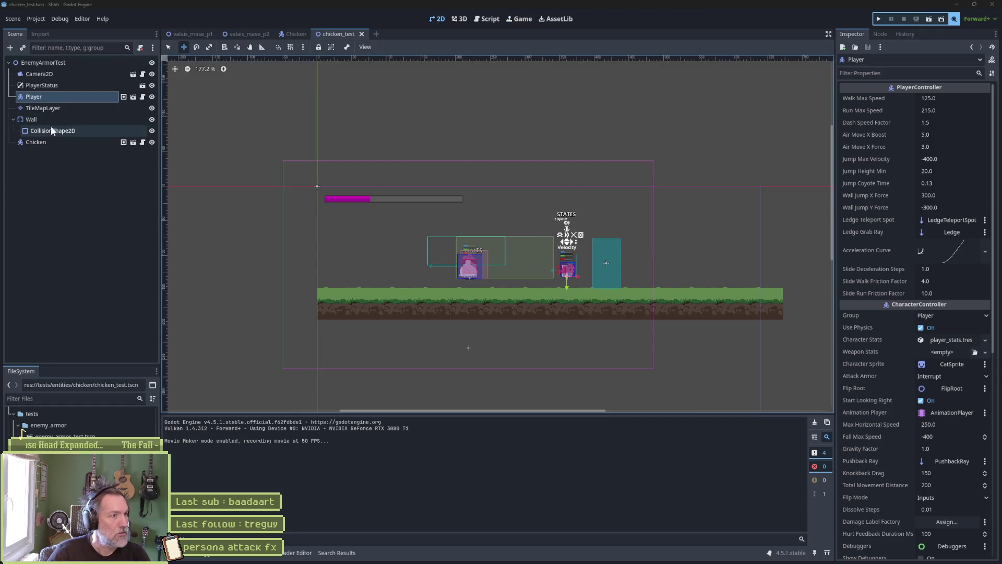
click(110, 142)
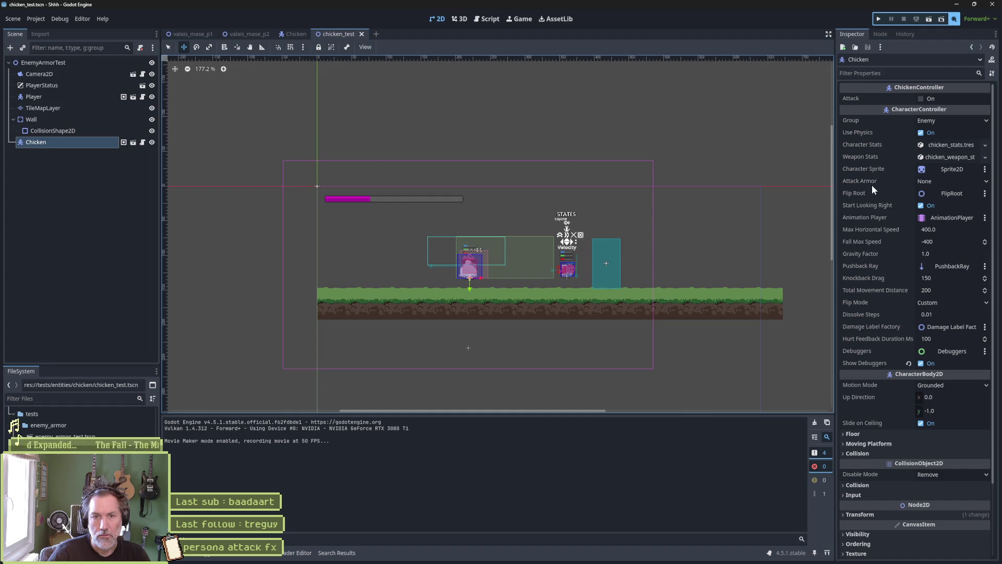
- Uncheck Start Looking Right, move the Player left of the chicken, test-run, then reopen chicken_rush_state.gd
click(921, 205)
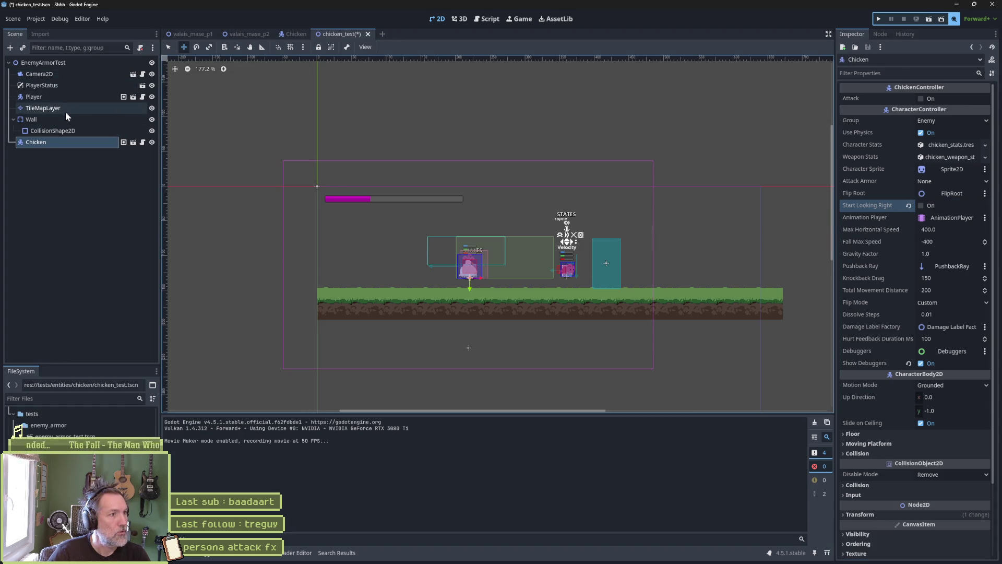
click(55, 98)
drag(583, 208, 376, 210)
key(F6)
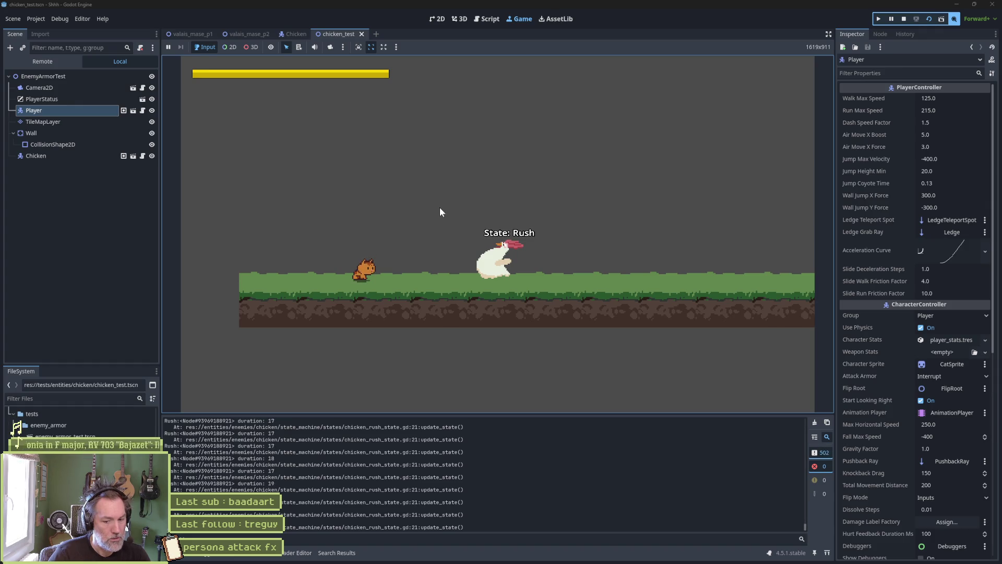
key(F8)
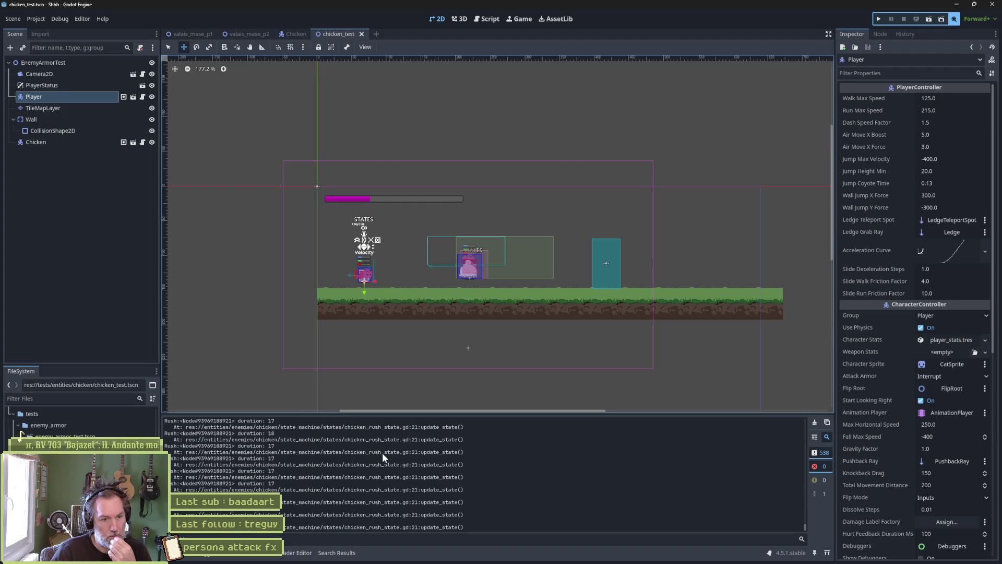
click(482, 20)
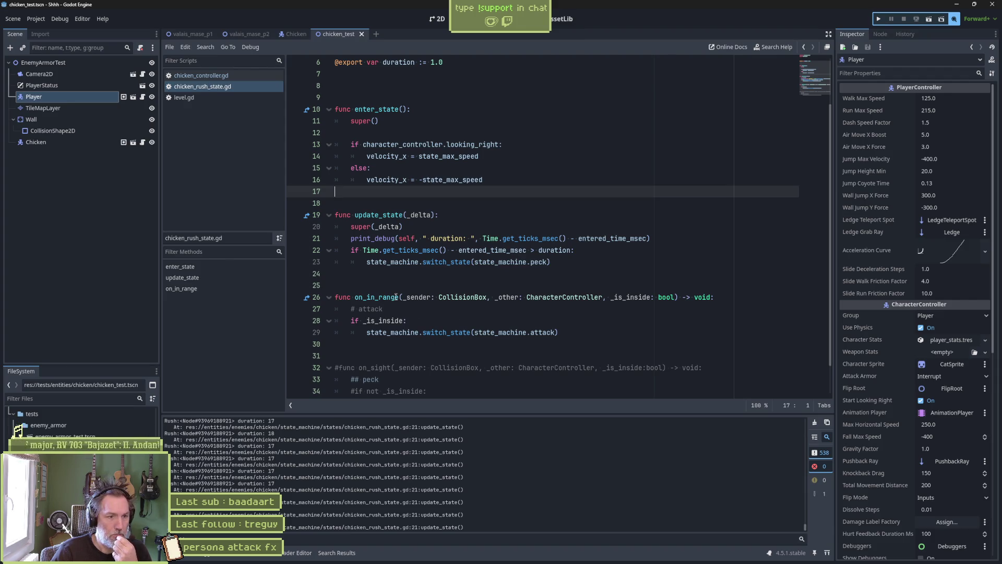
- Comment out the on_in_range handler on lines 26–29 and run the scene
drag(397, 297, 400, 329)
key(ctrl+k)
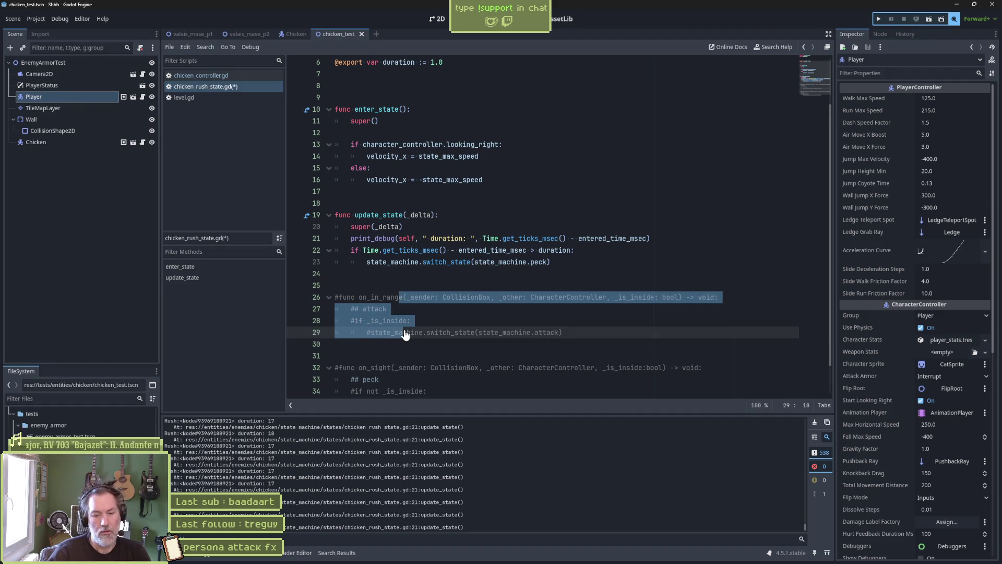
key(F6)
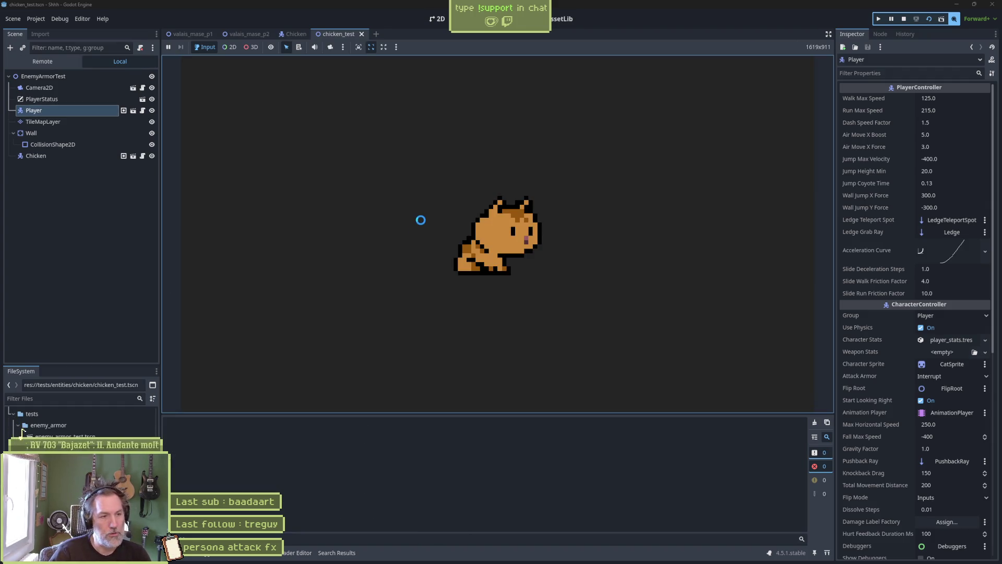
- Walk the cat right toward the chicken, stop the game, and uncomment on_in_range
key(Right)
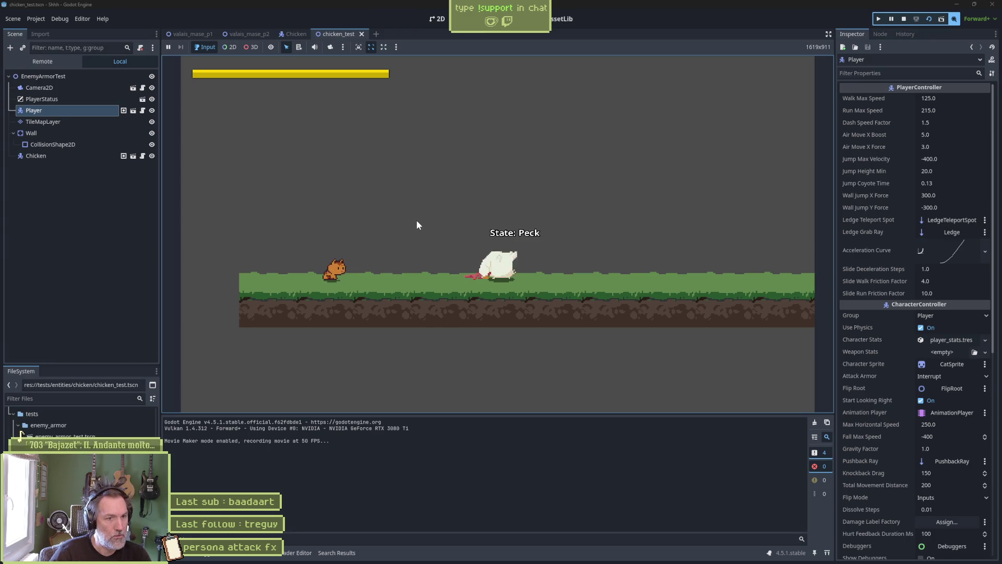
key(Right)
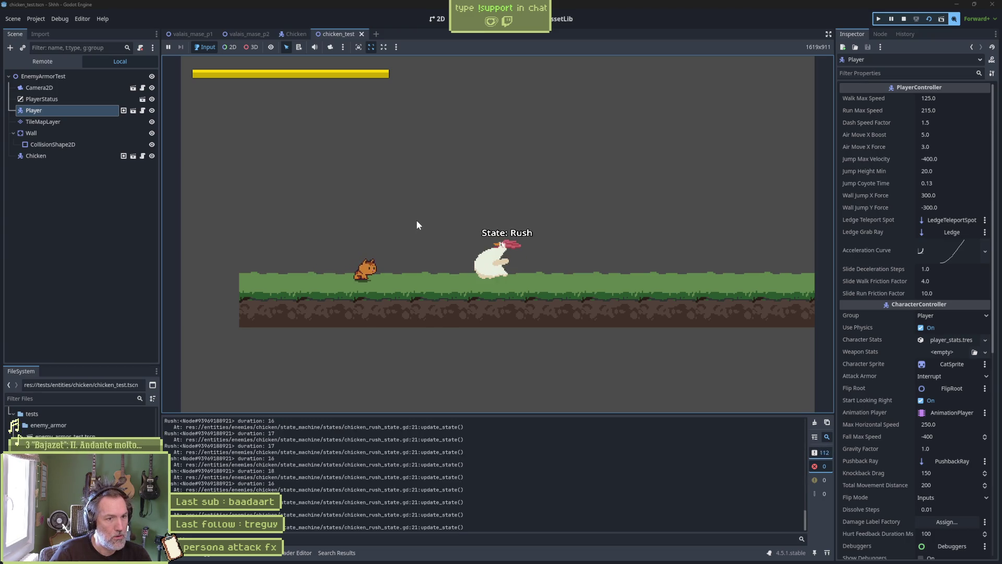
key(F8)
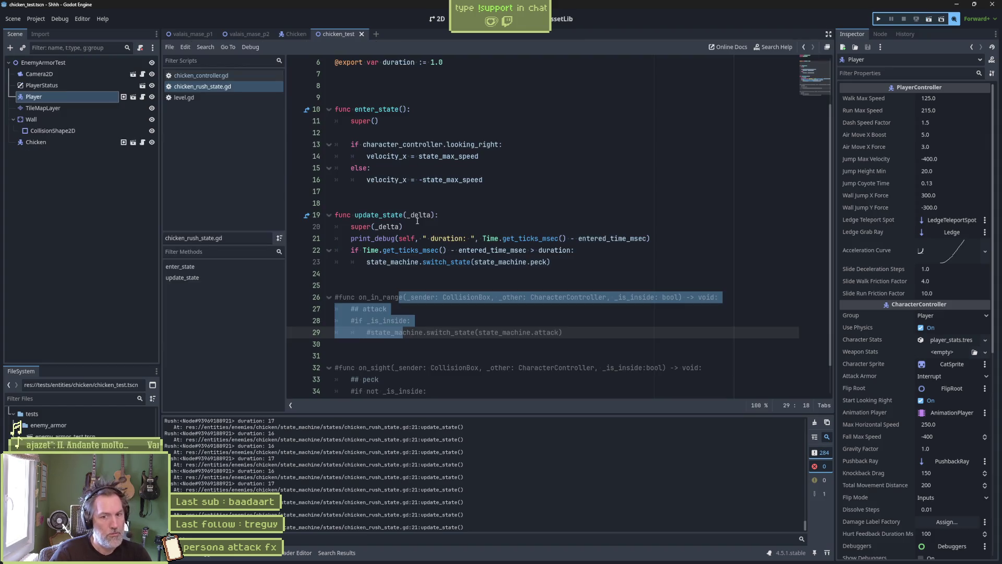
key(ctrl+k)
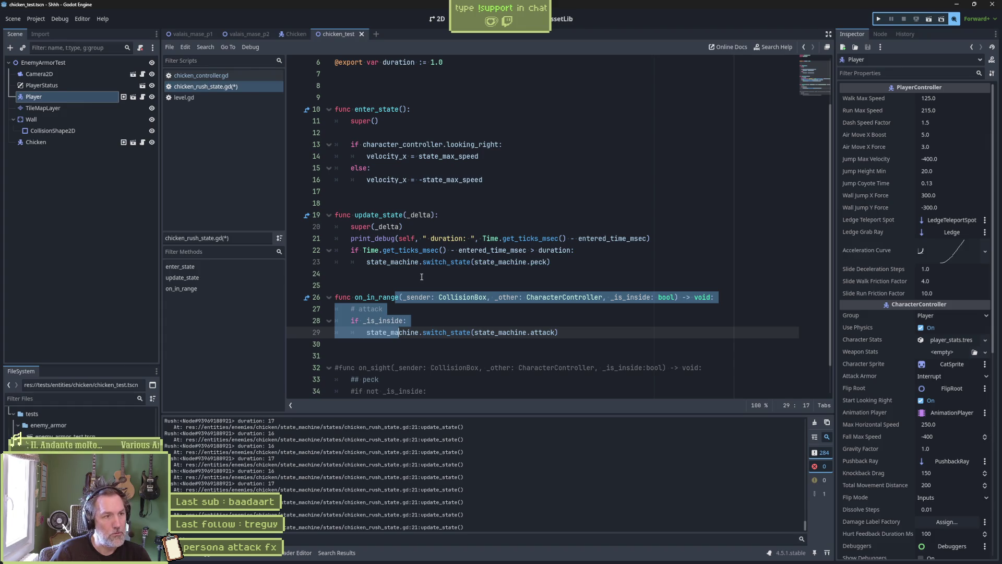
- Save the restored script and append , " entered_time_msec: ", entered_time_msec to the update_state debug print
key(ctrl+s)
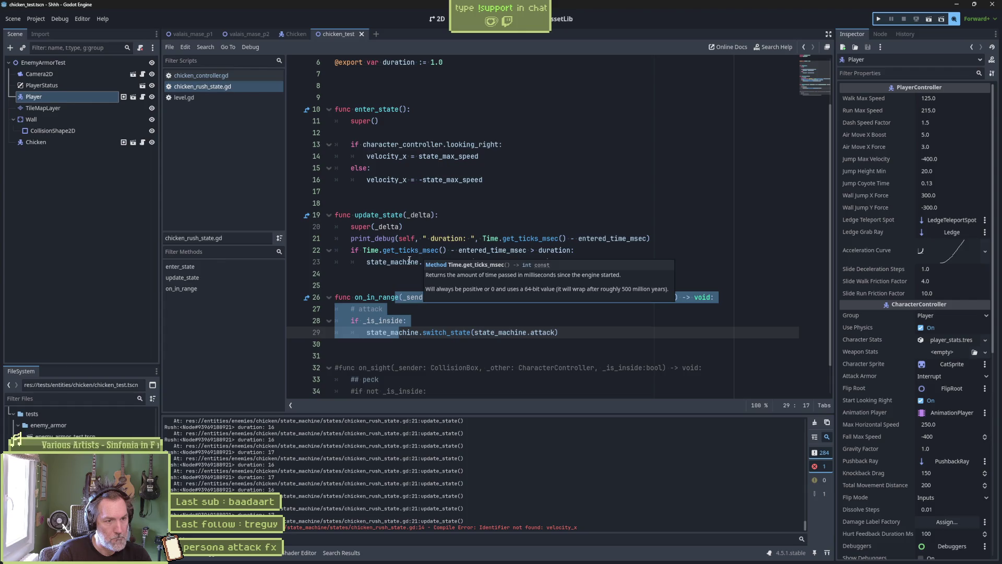
scroll(409, 259, down, 1)
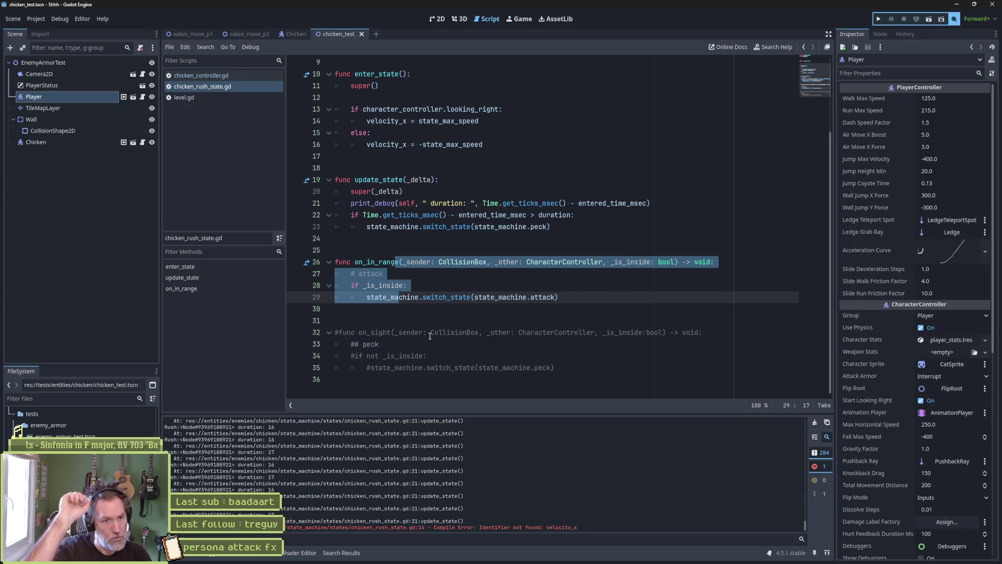
double_click(601, 204)
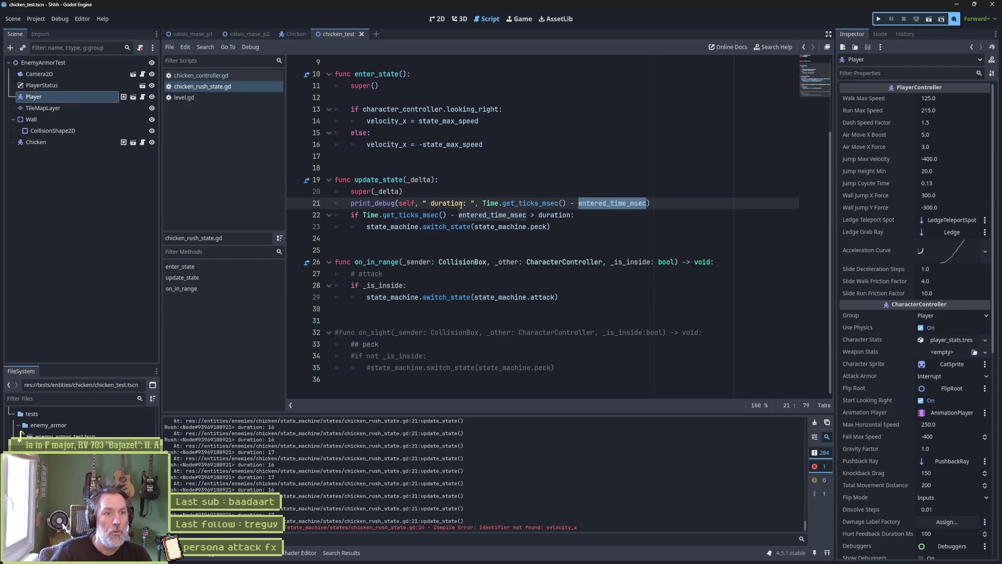
click(647, 203)
text(, " )
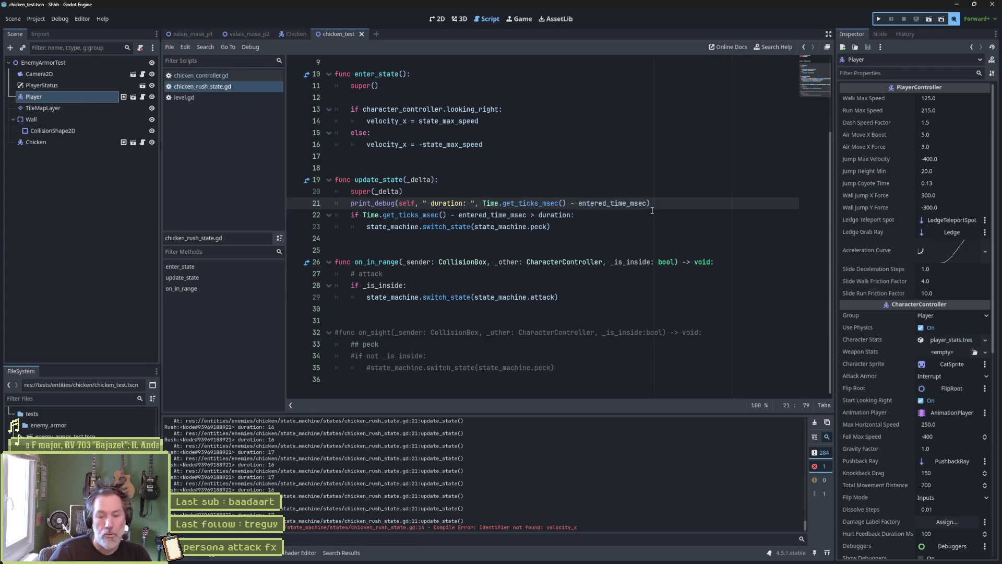
text(entered_time_msec: ")
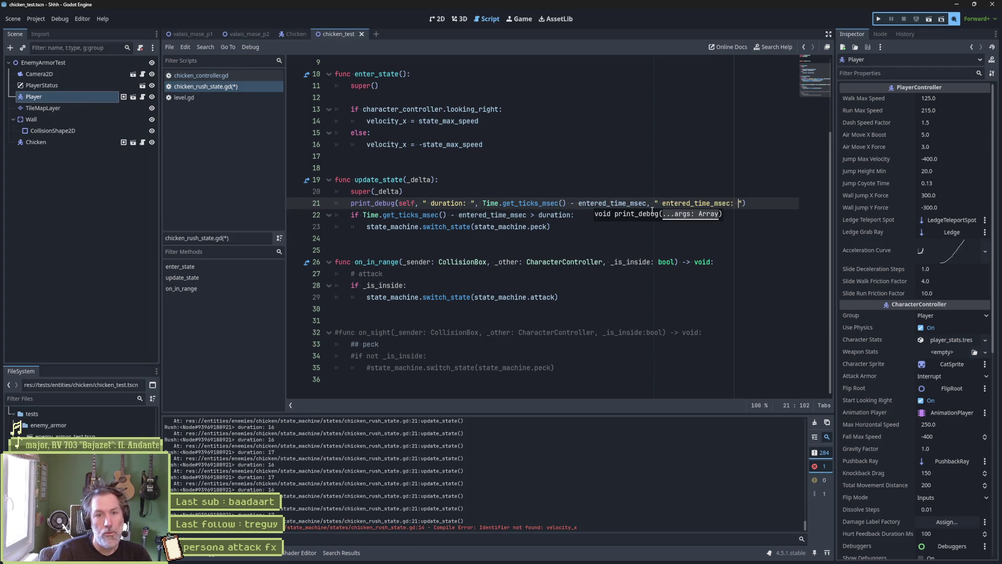
text(, entered_time_msec)
- Save the script and play-test the scene, checking the logged entered_time_msec values
key(ctrl+s)
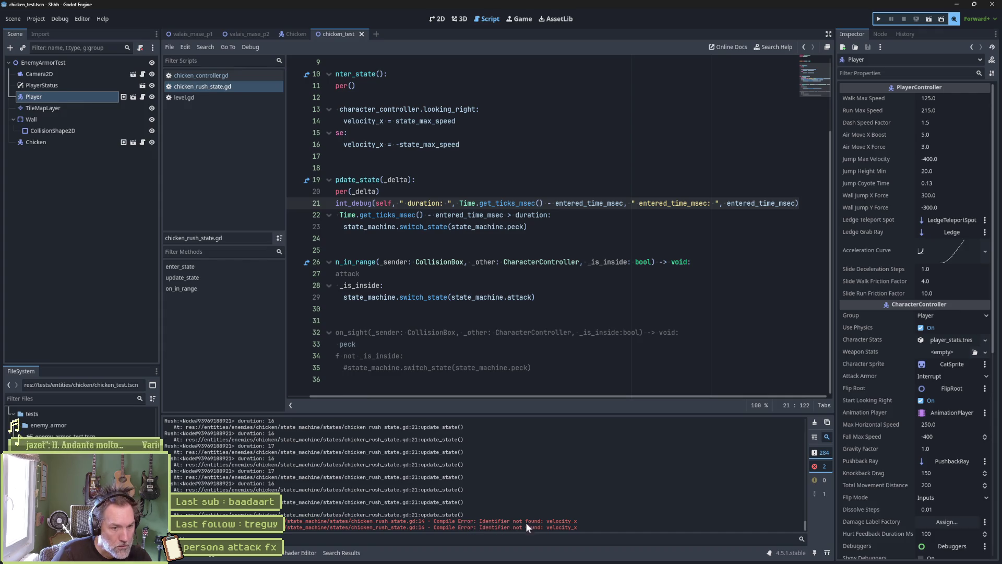
click(649, 227)
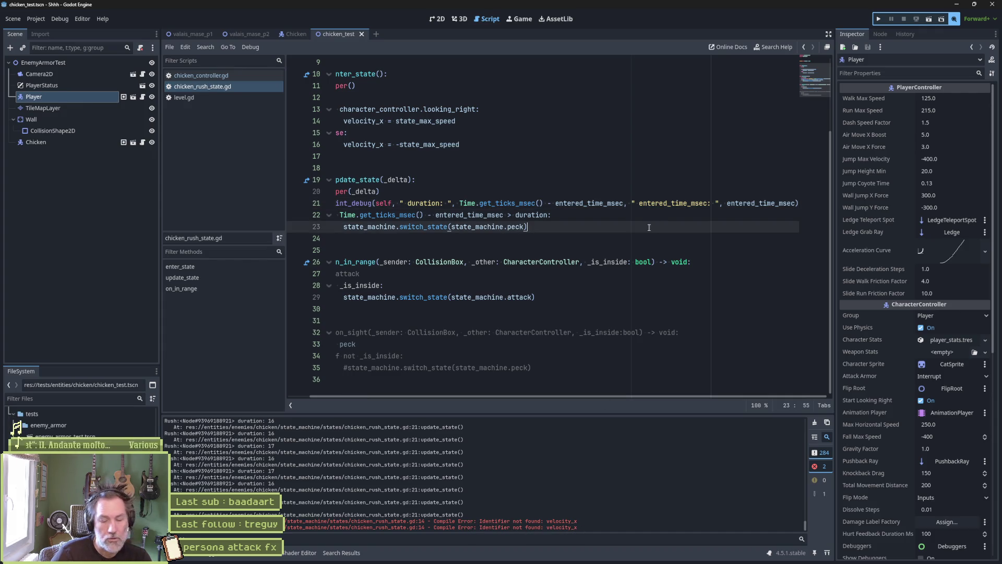
key(F6)
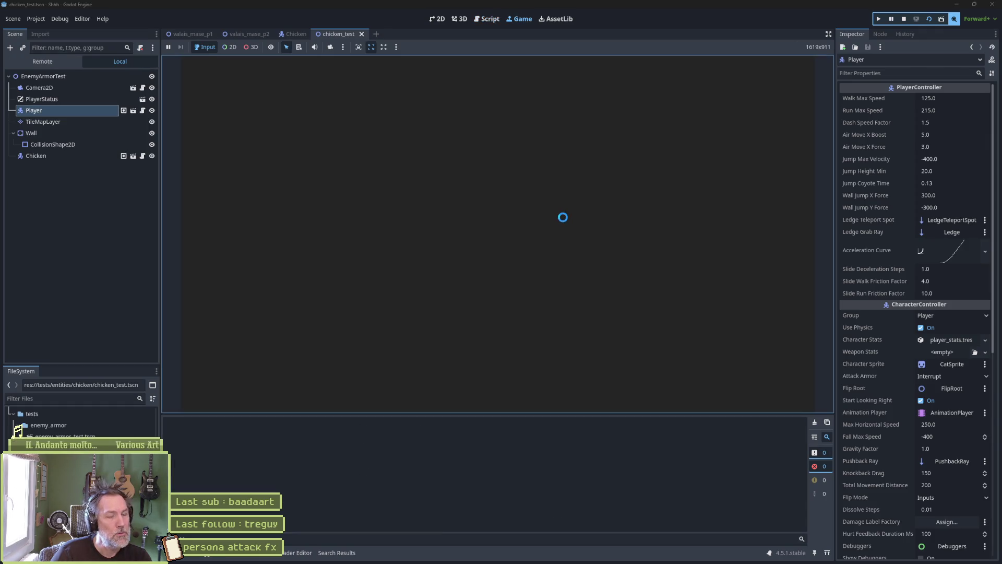
key(Right)
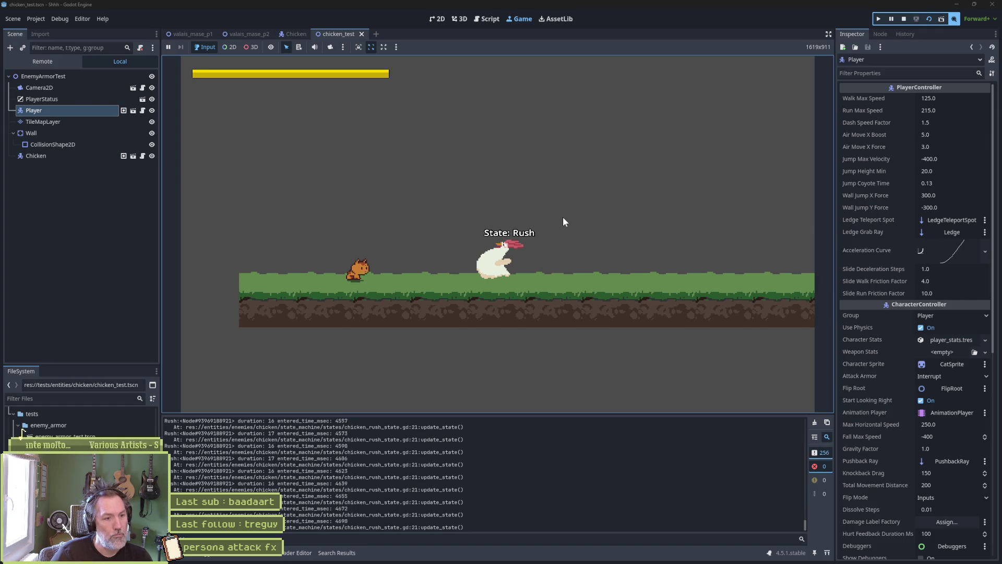
key(ctrl+F3)
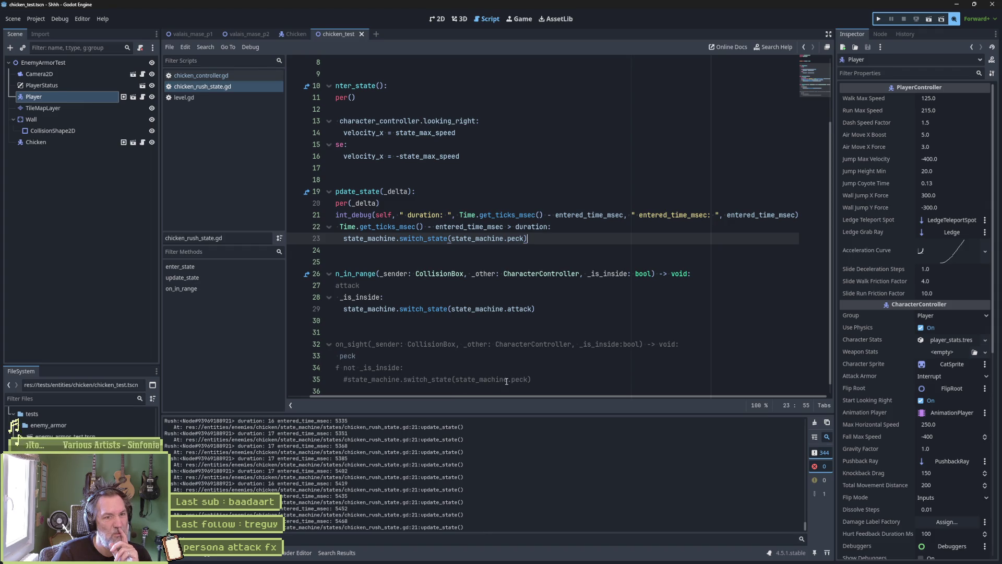
- Open state.gd through a quick file search for 'state'
drag(521, 396, 451, 396)
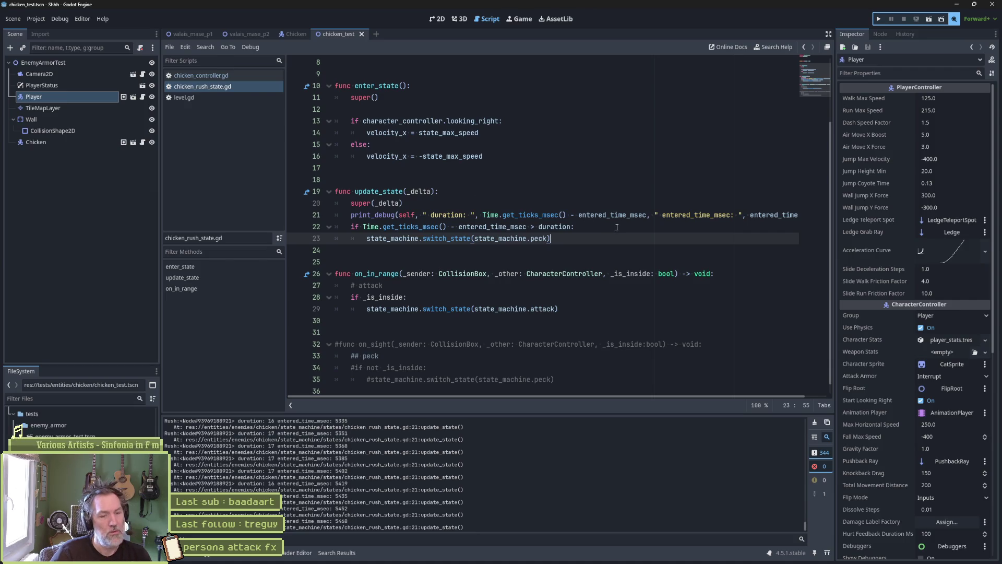
key(alt+shift+o)
text(state)
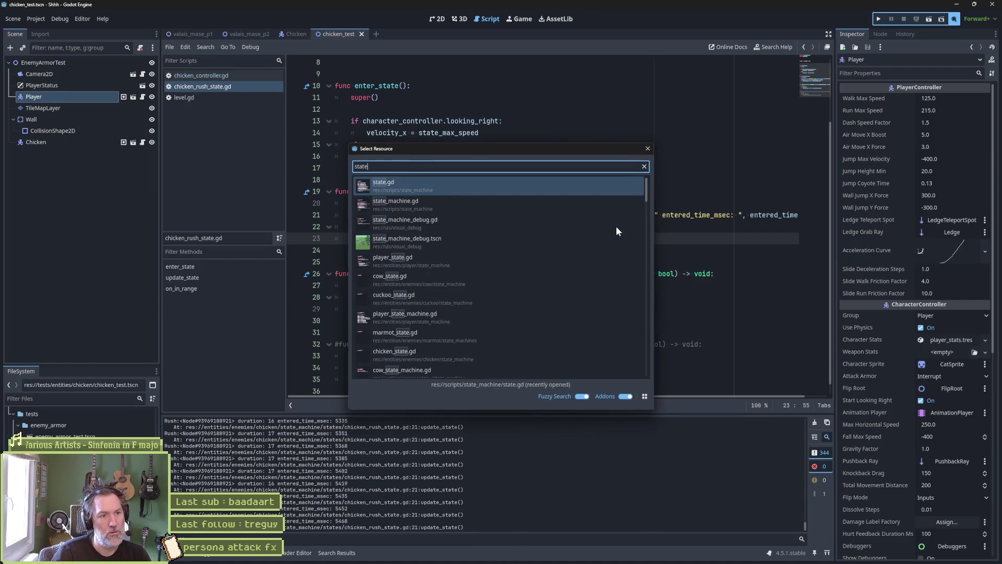
key(Return)
- Find in Files every project match of entered_time_msec
double_click(401, 286)
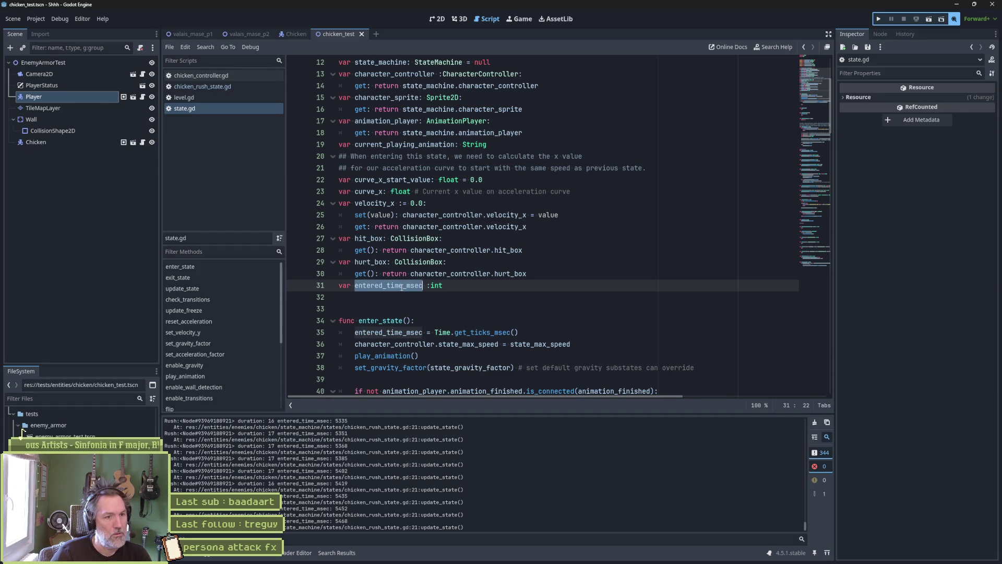
key(ctrl+shift+f)
click(550, 320)
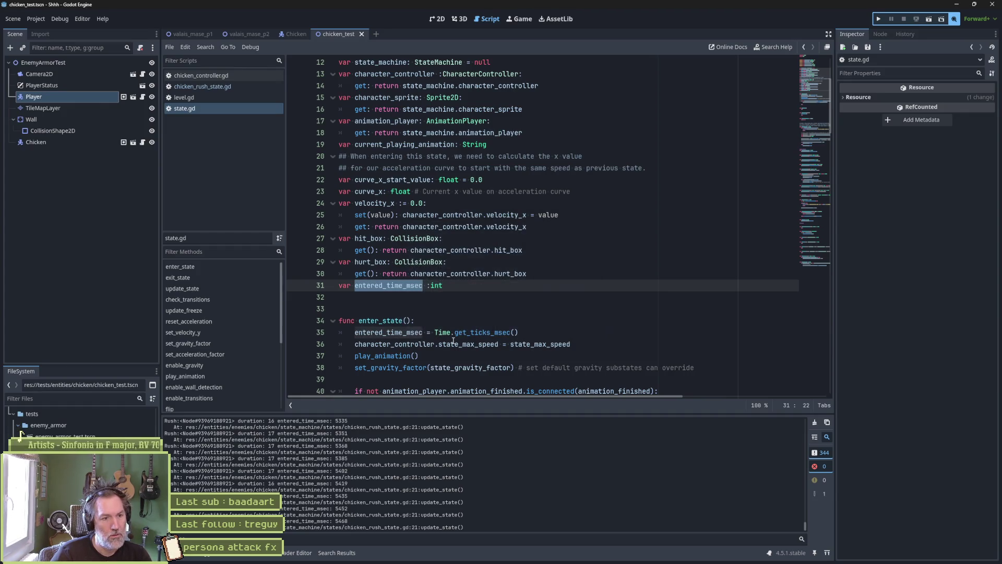
double_click(389, 333)
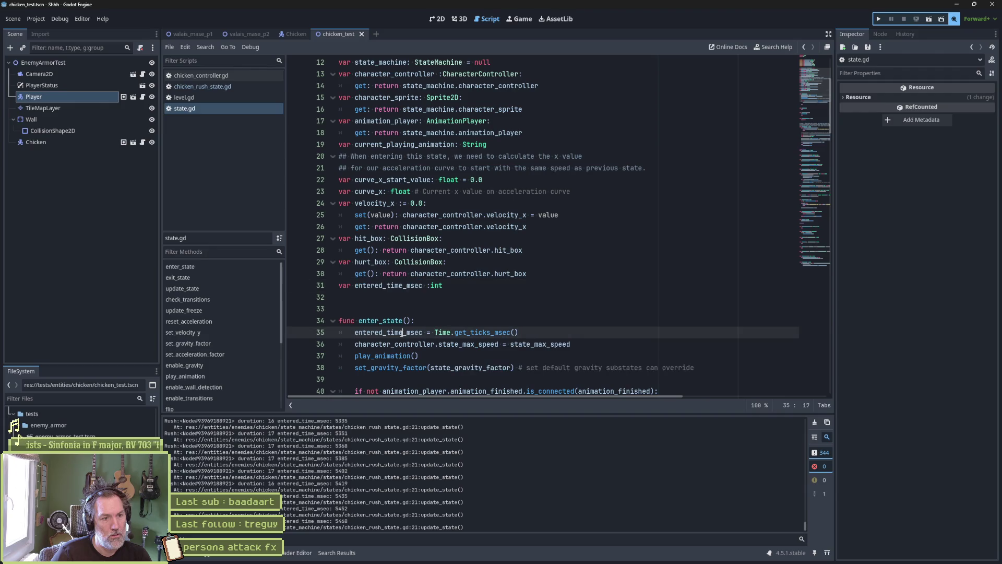
key(ctrl+shift+f)
click(514, 323)
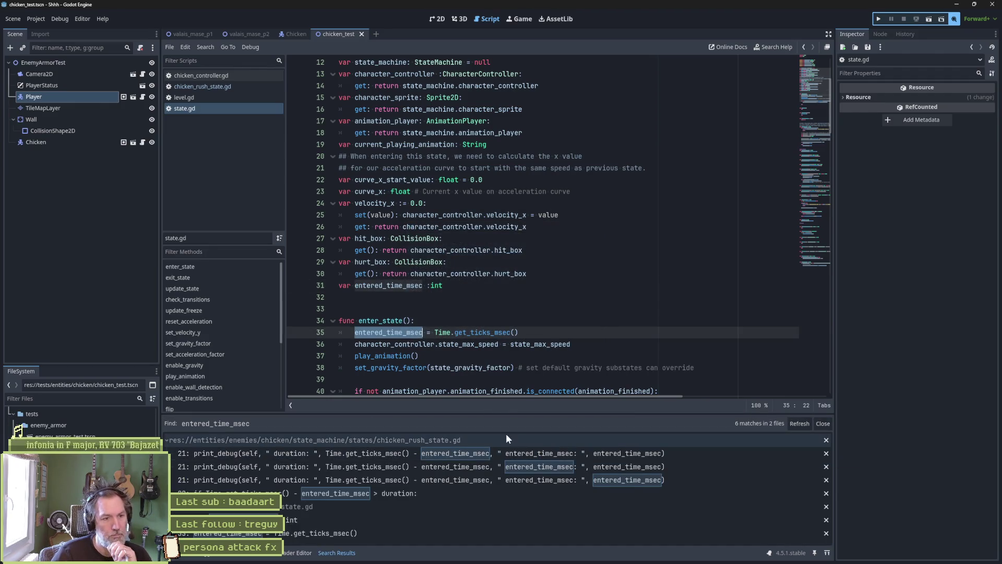
- Search the project for the entered_time_msec assignment, then for entered_time_msec again, finding 6 matches
click(452, 332)
drag(354, 333, 436, 333)
key(ctrl+shift+f)
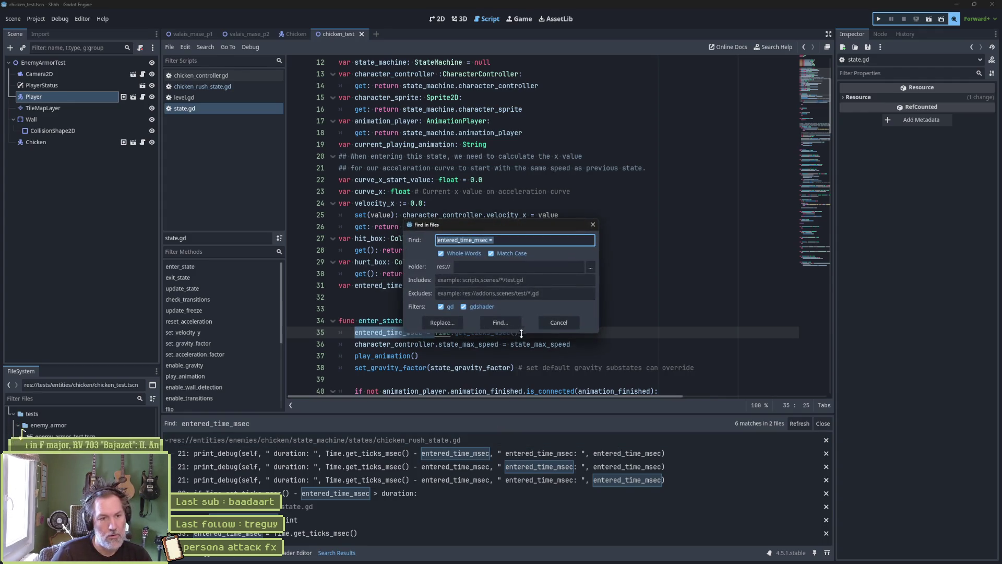
key(Return)
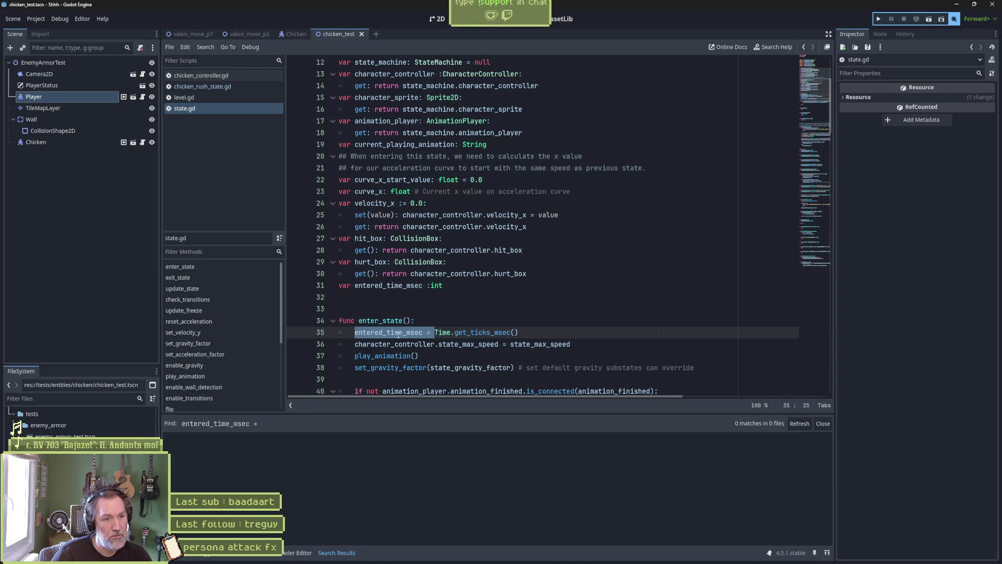
drag(355, 332, 519, 332)
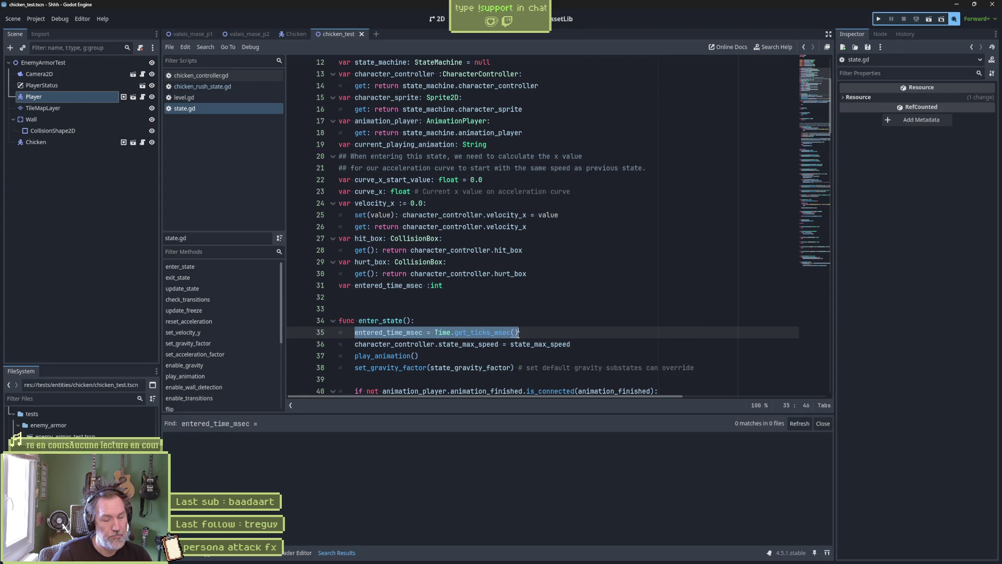
key(ctrl+shift+f)
click(497, 320)
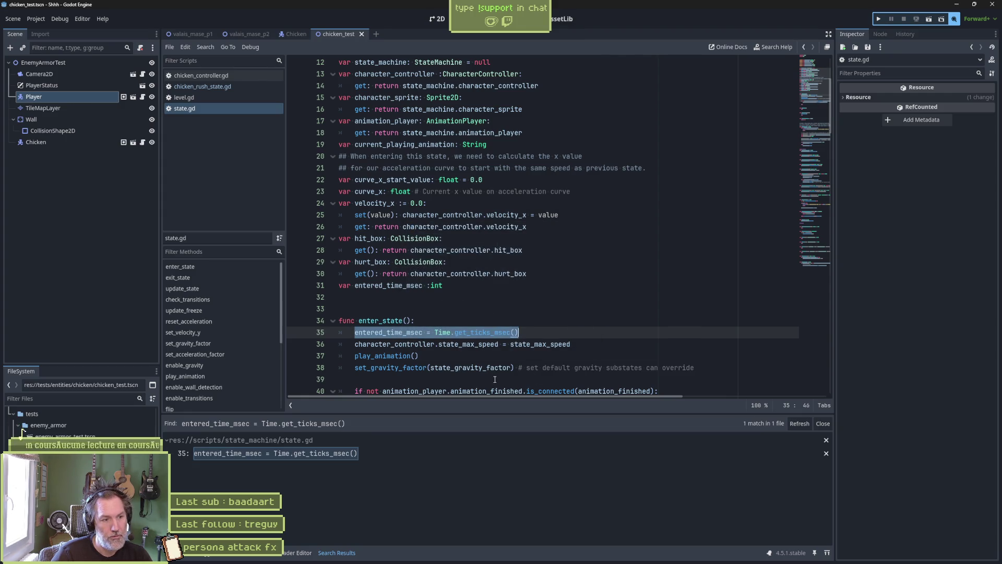
double_click(389, 333)
key(ctrl+shift+f)
key(Return)
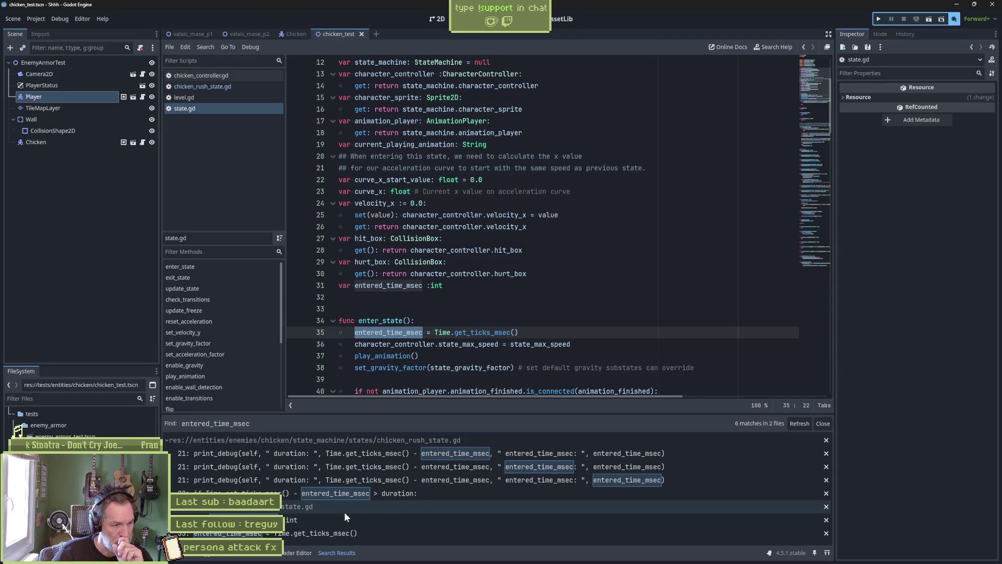
- Add a blank line before enter_state, save state.gd, and switch to chicken_rush_state.gd
click(396, 320)
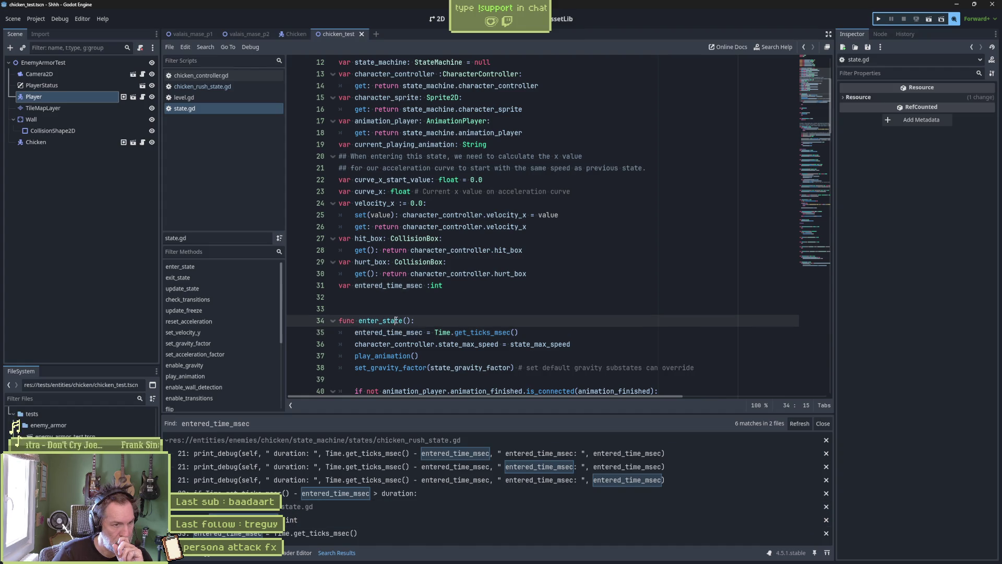
click(491, 301)
key(Return)
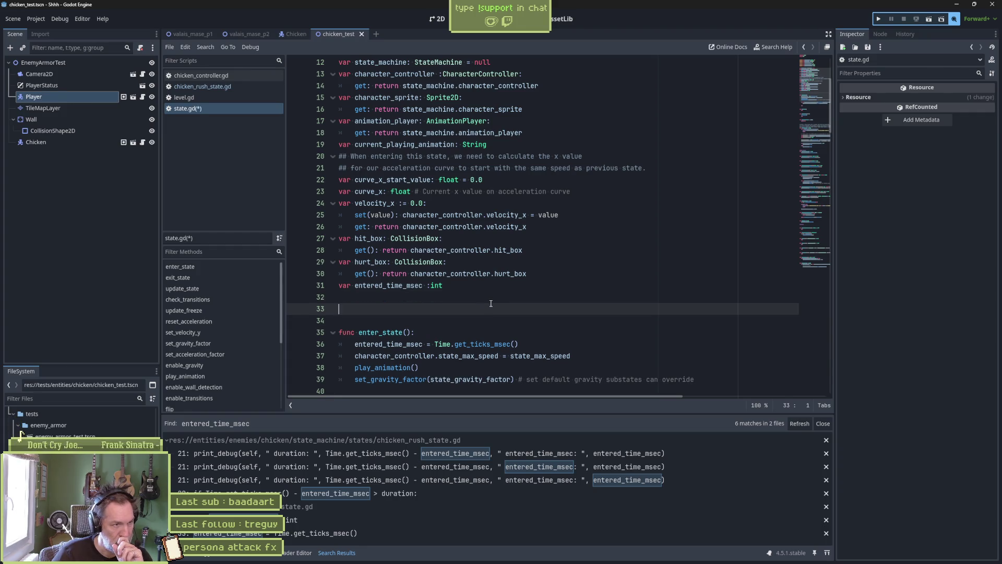
key(ctrl+s)
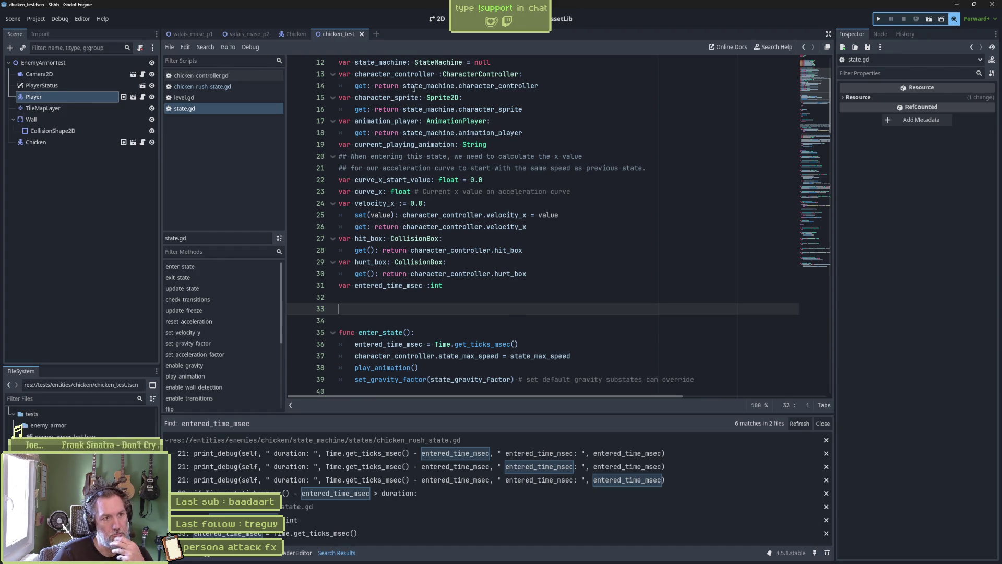
click(204, 86)
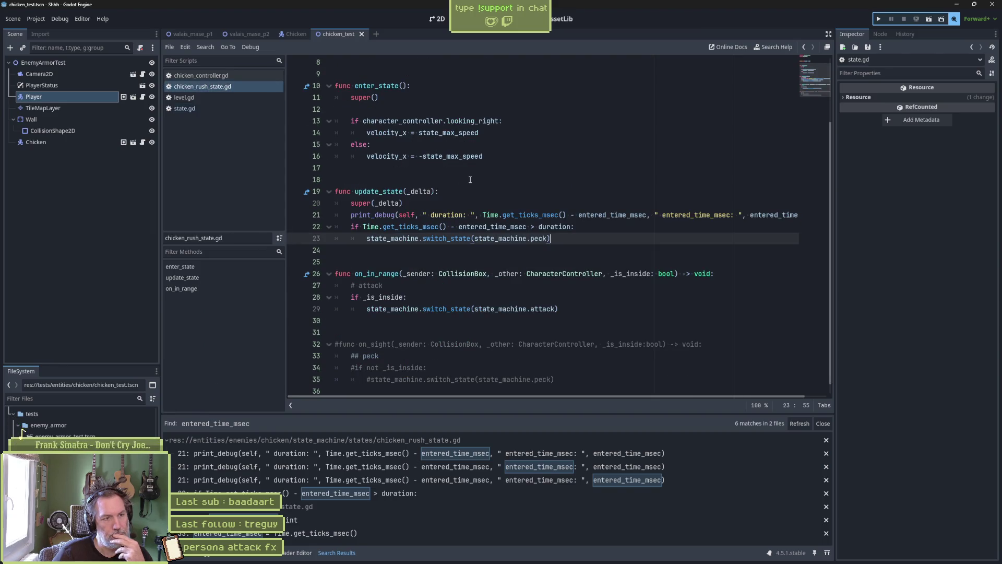
- Add print_debug(self, " entered rush state") on line 12 inside enter_state
click(485, 227)
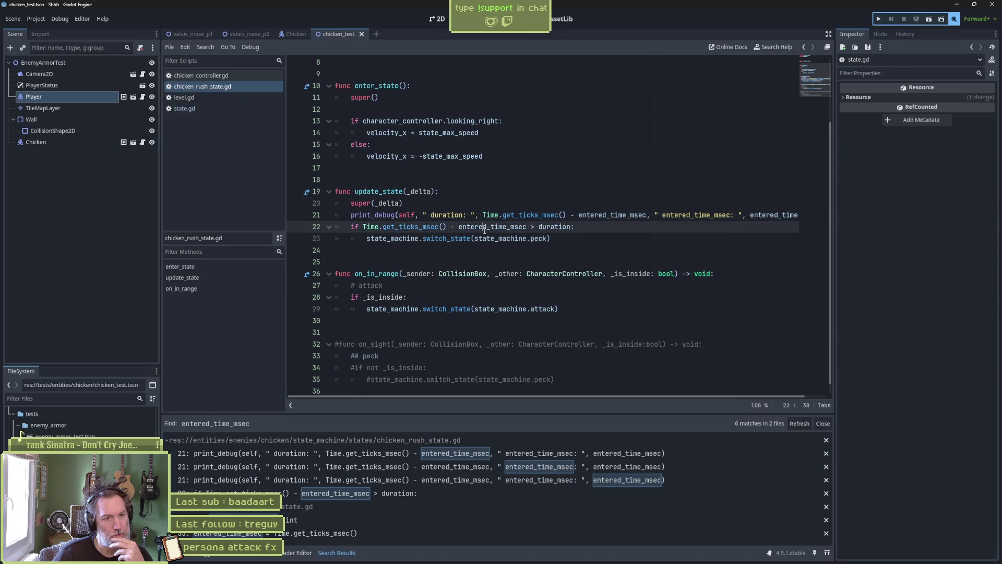
key(ctrl+d)
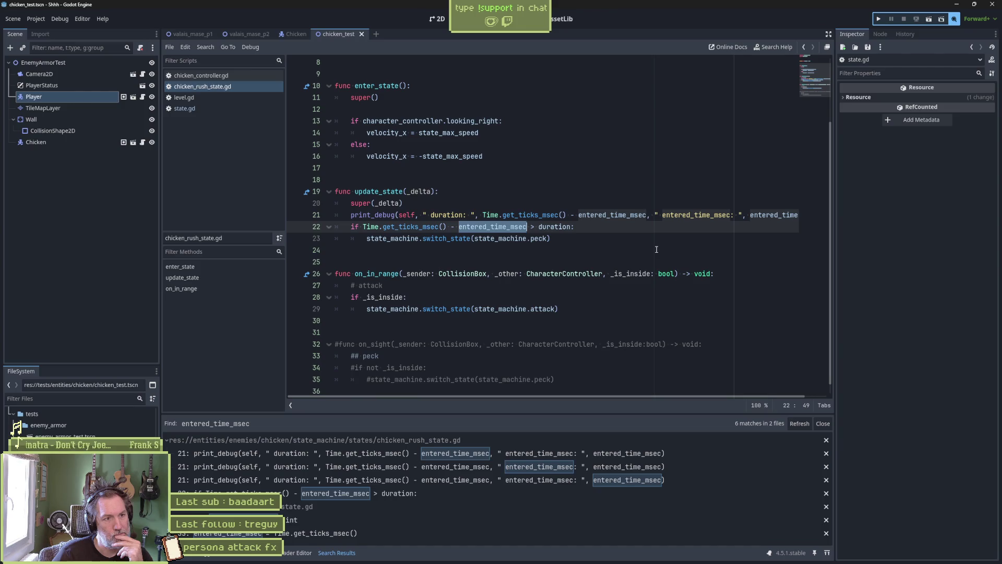
click(517, 113)
key(Tab)
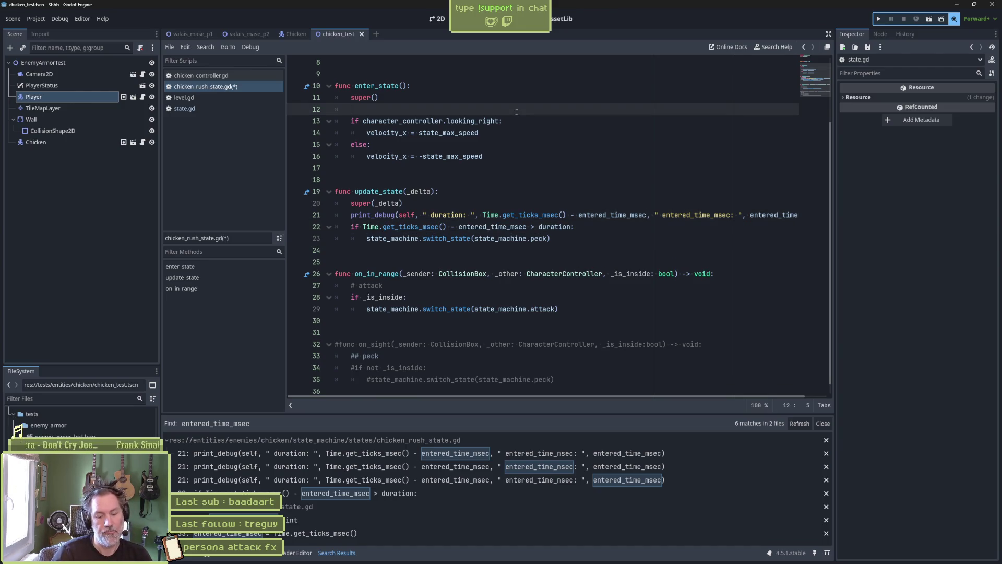
text(print_debug)
text((self, " ente)
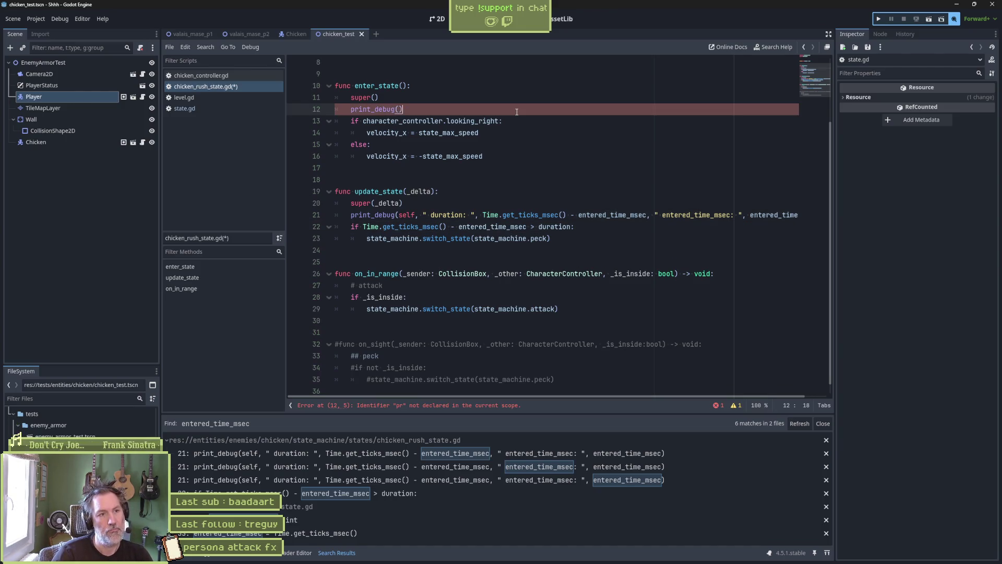
text(red )
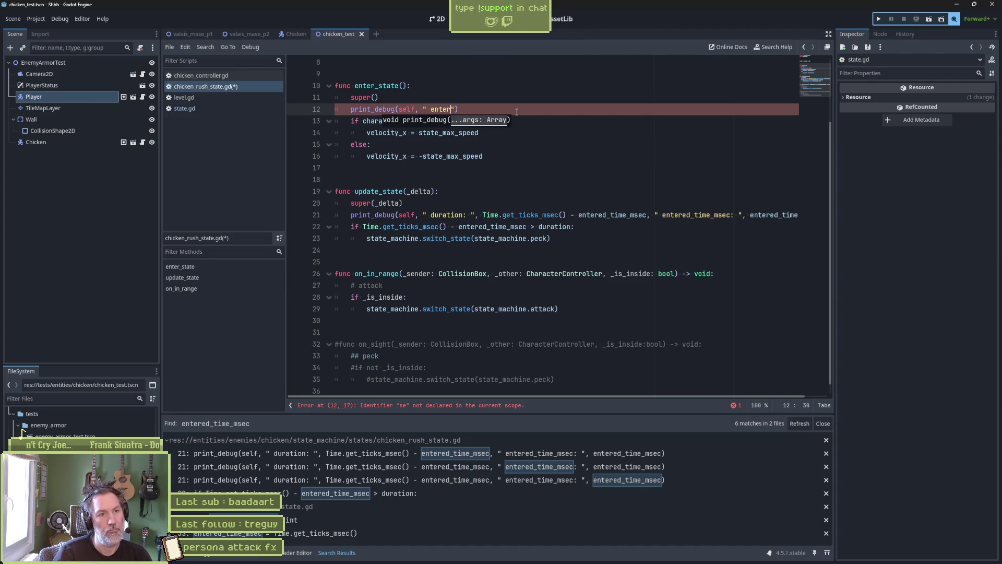
text(rush state)
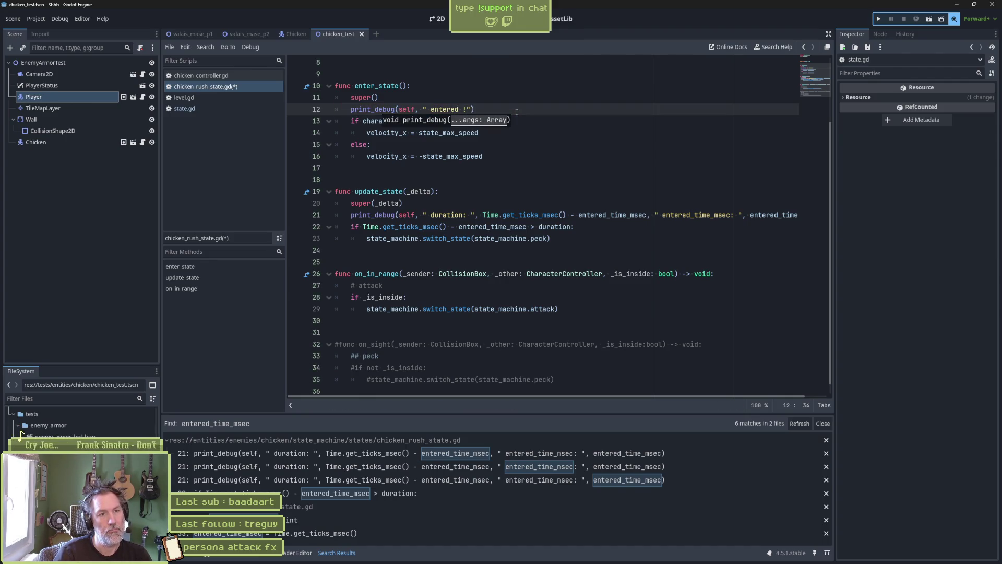
- Run the scene, walk the cat toward the chicken, and stop the game
key(F6)
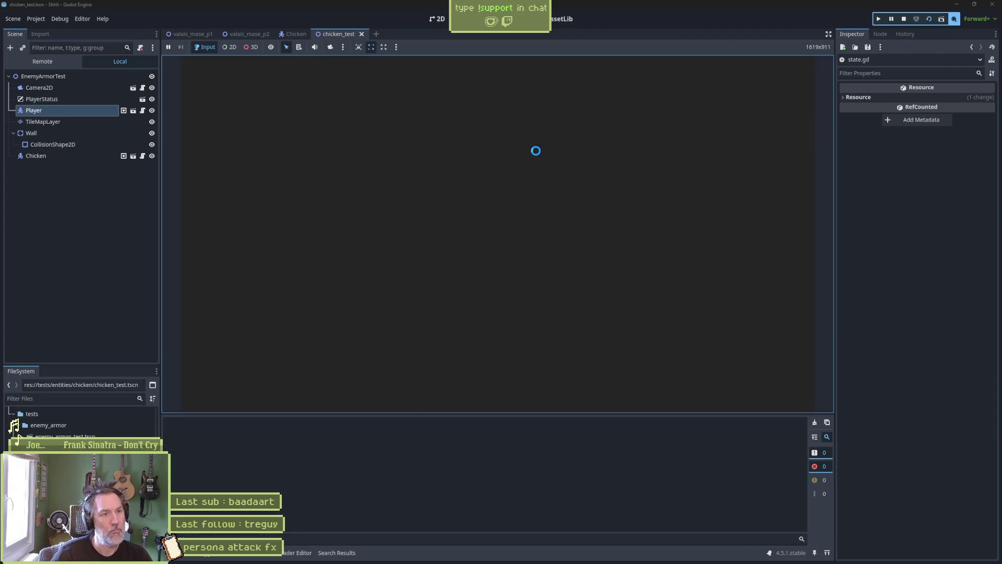
key(Right)
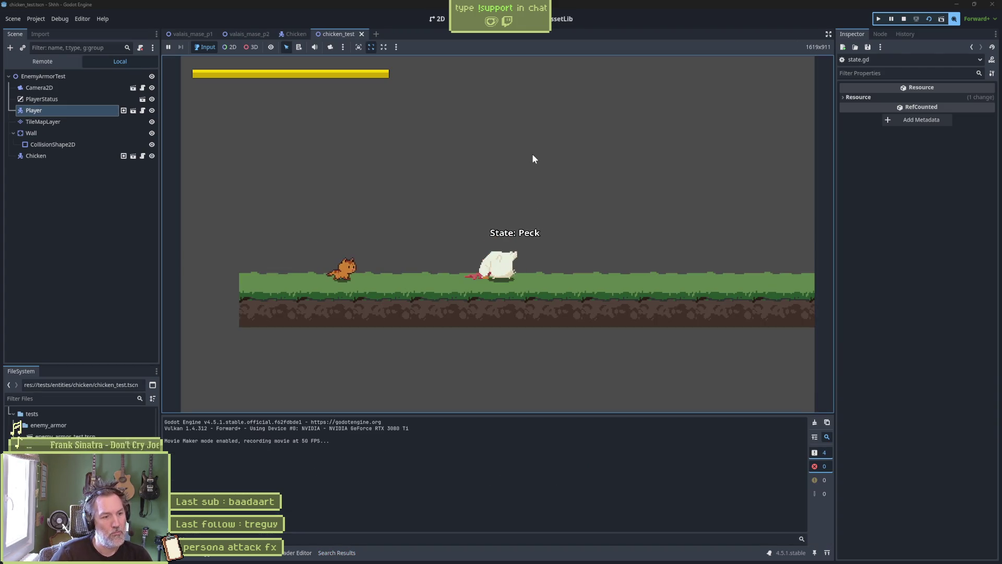
key(F8)
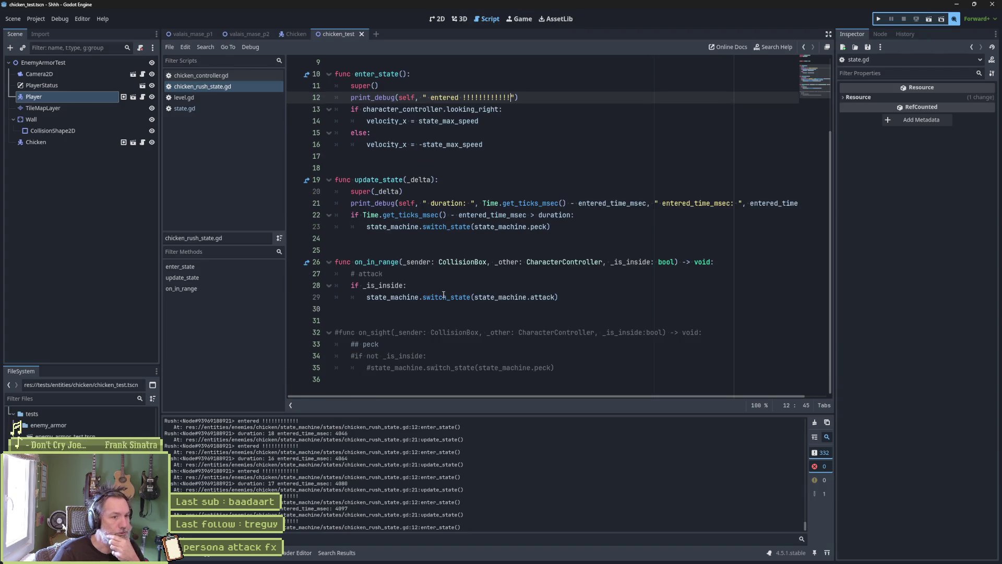
- Comment out the timeout-to-peck check on lines 22–23 of update_state
scroll(444, 293, up, 3)
scroll(444, 294, down, 2)
mouse_move(442, 287)
mouse_down()
mouse_move(361, 321)
mouse_move(447, 323)
mouse_up()
drag(484, 238, 475, 250)
key(ctrl+k)
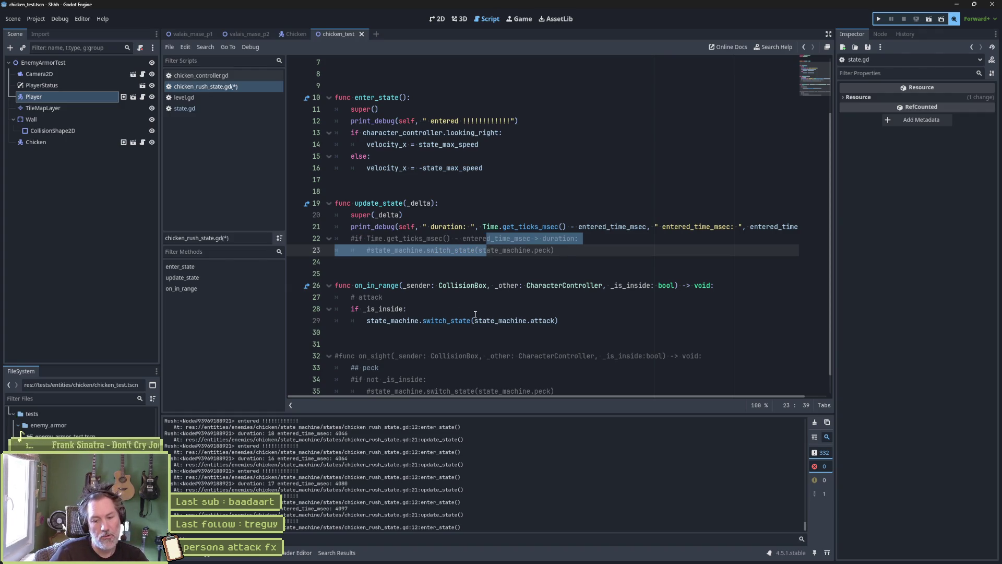
- Run the scene, move the cat toward the chicken, stop, and run it again
key(F6)
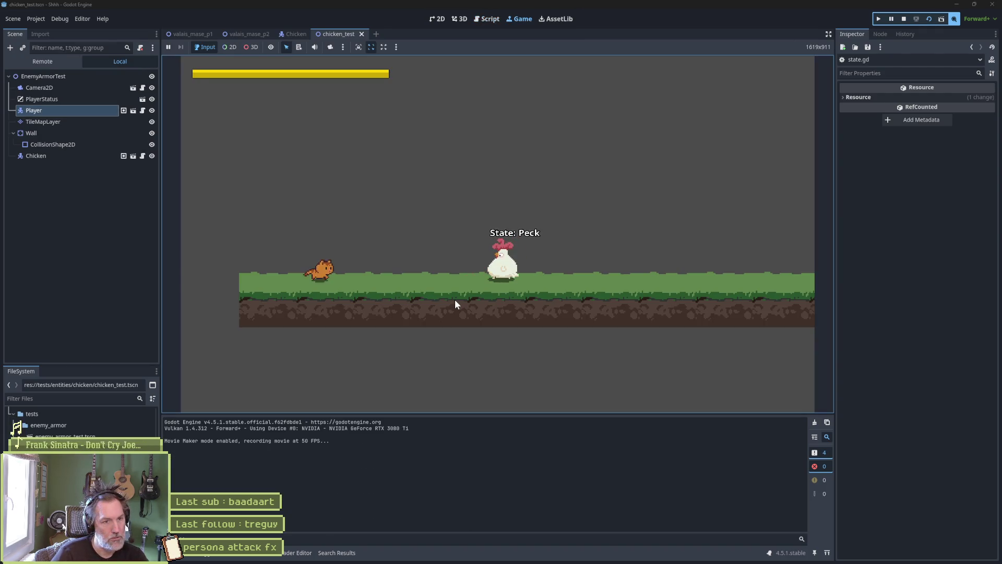
key(Right)
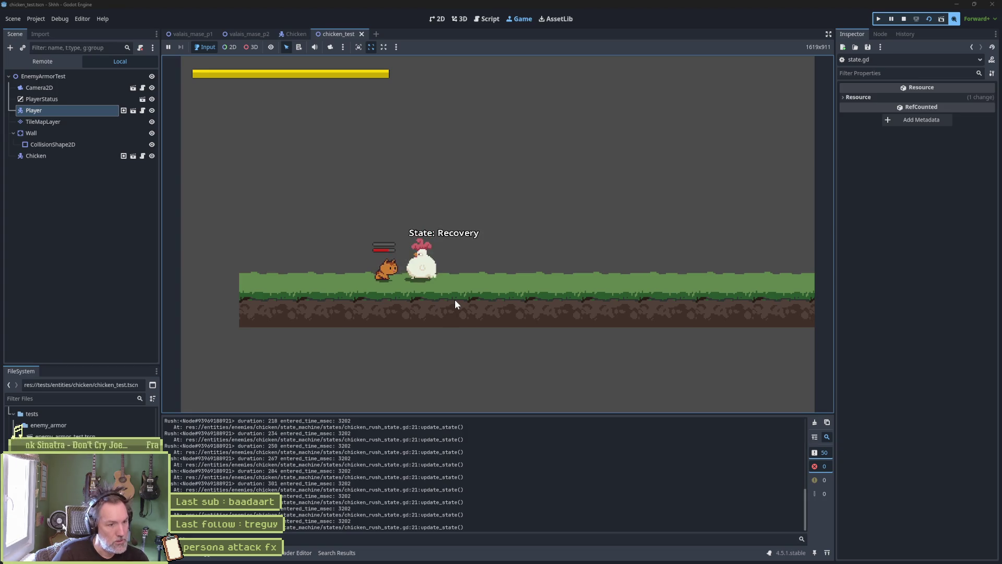
key(F8)
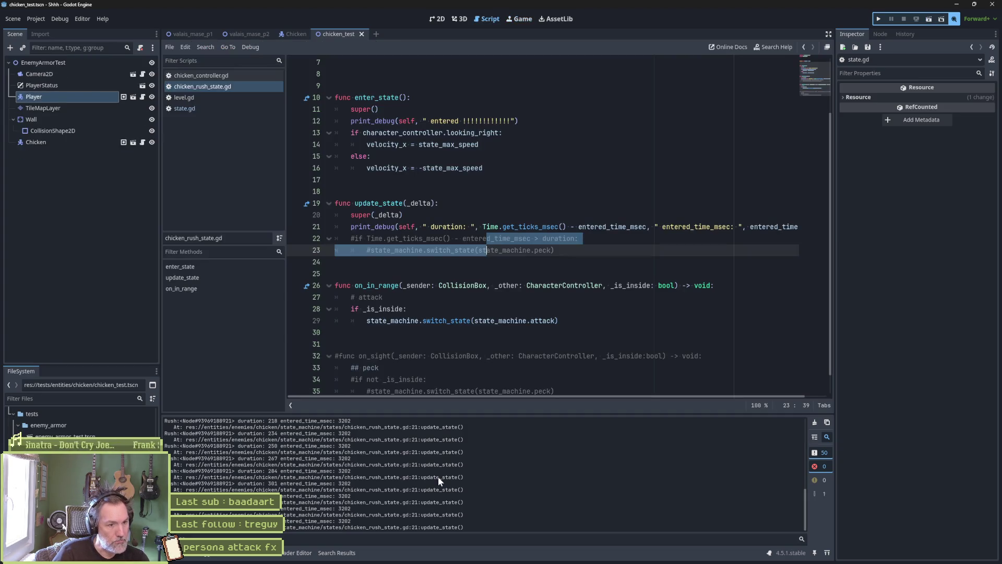
key(F6)
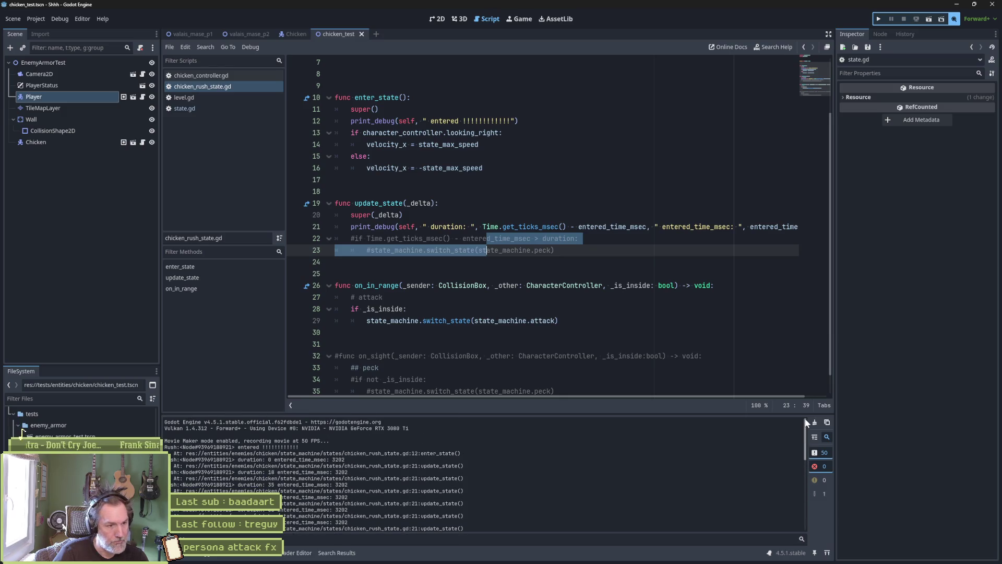
- Select the word duration in the commented timeout expression on line 22
click(459, 285)
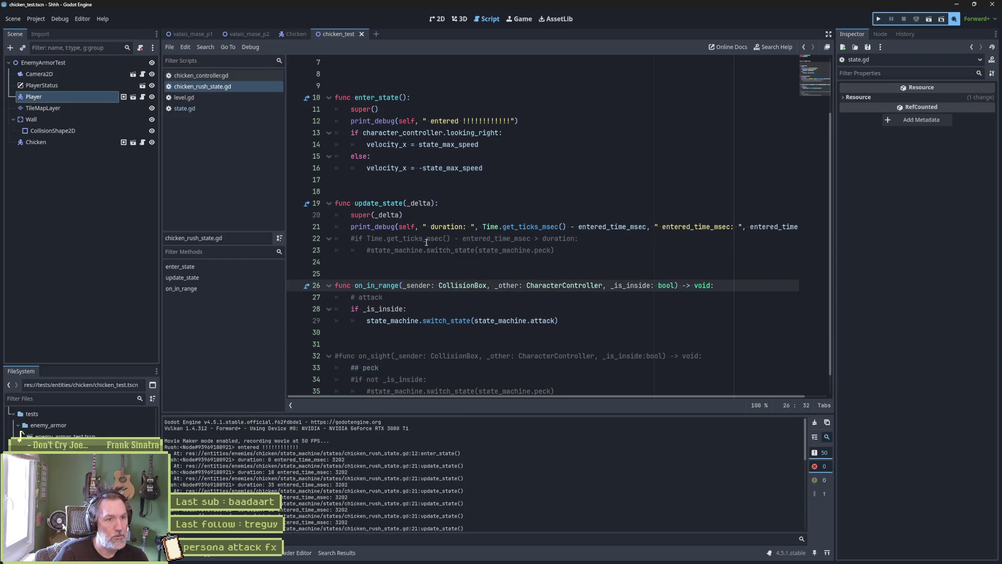
drag(367, 238, 532, 238)
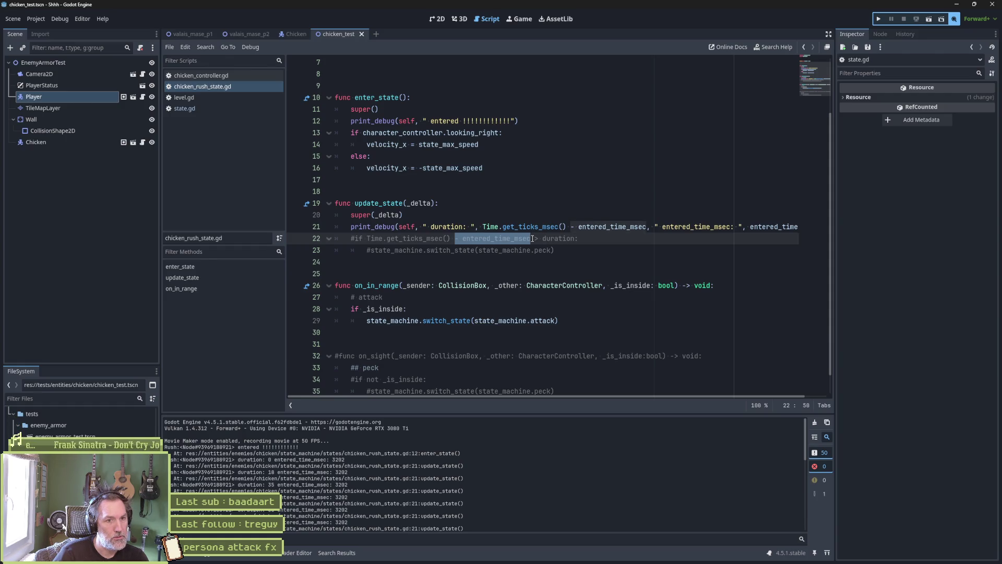
double_click(557, 238)
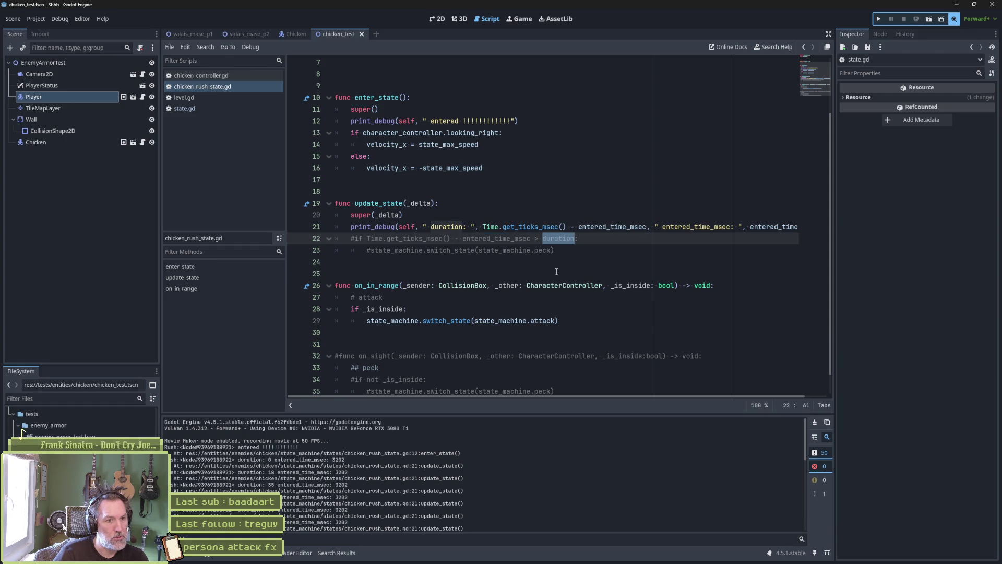
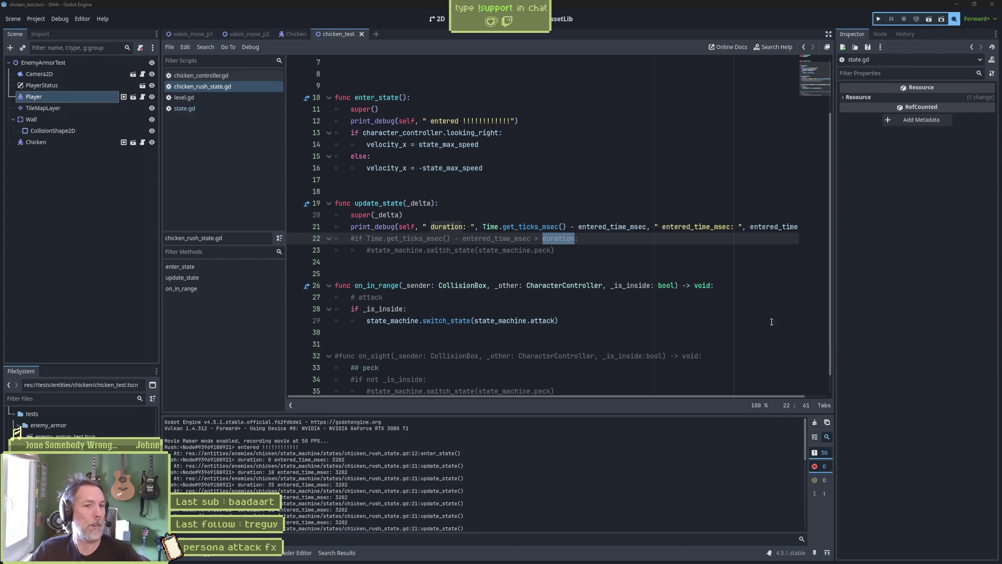
- Rerun chicken_test twice to read the Rush duration debug prints, stop it, and open the Chicken scene
click(584, 266)
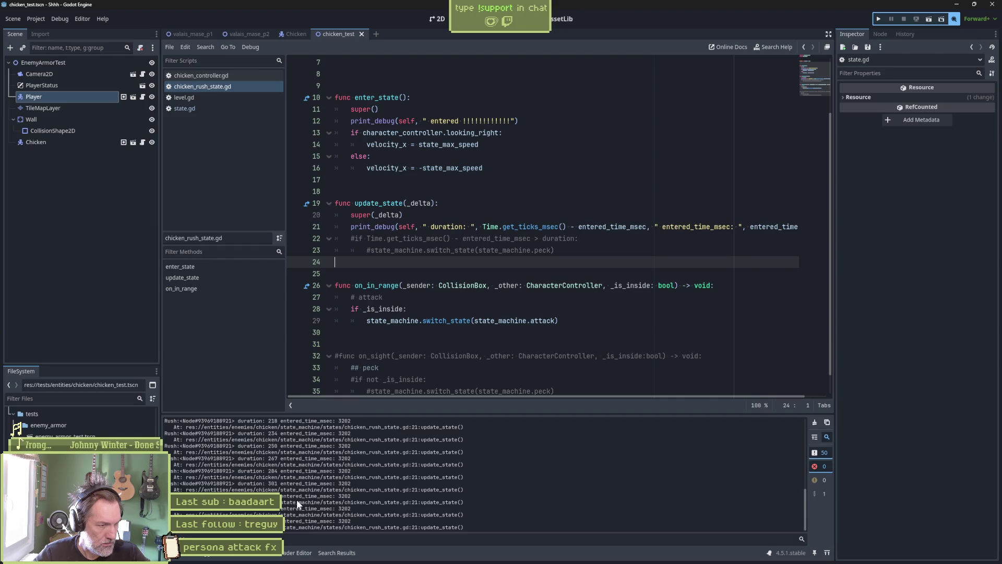
key(F6)
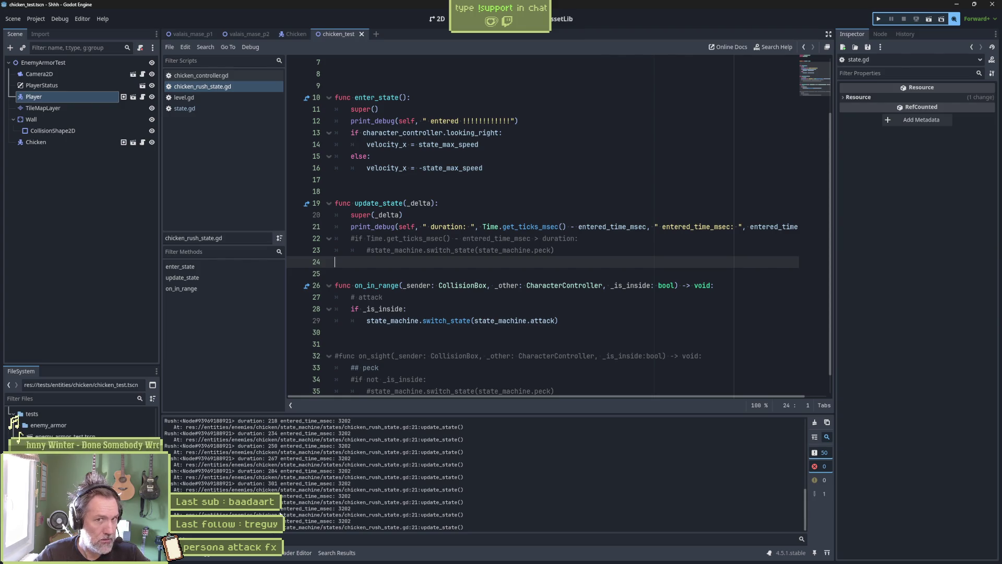
key(F6)
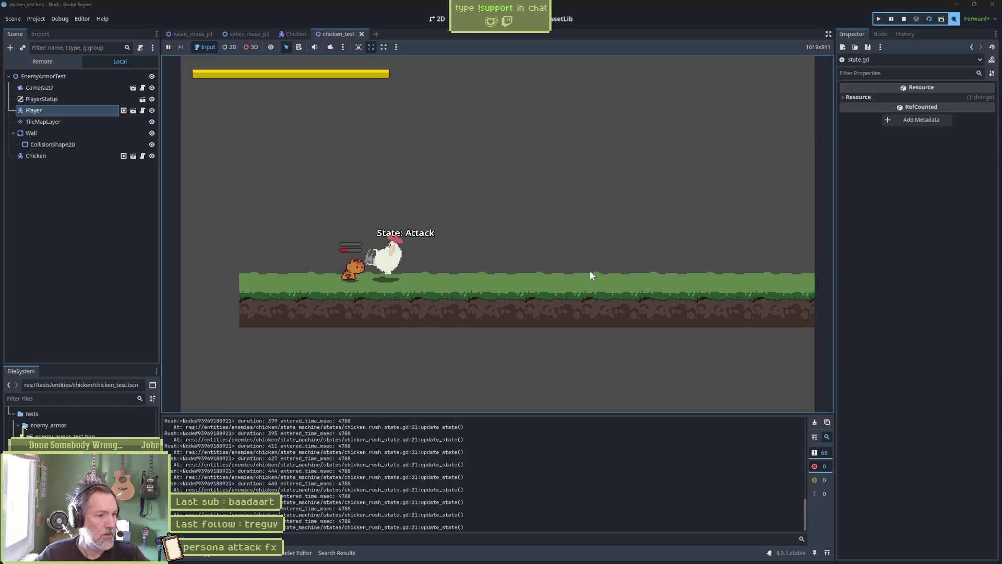
key(F8)
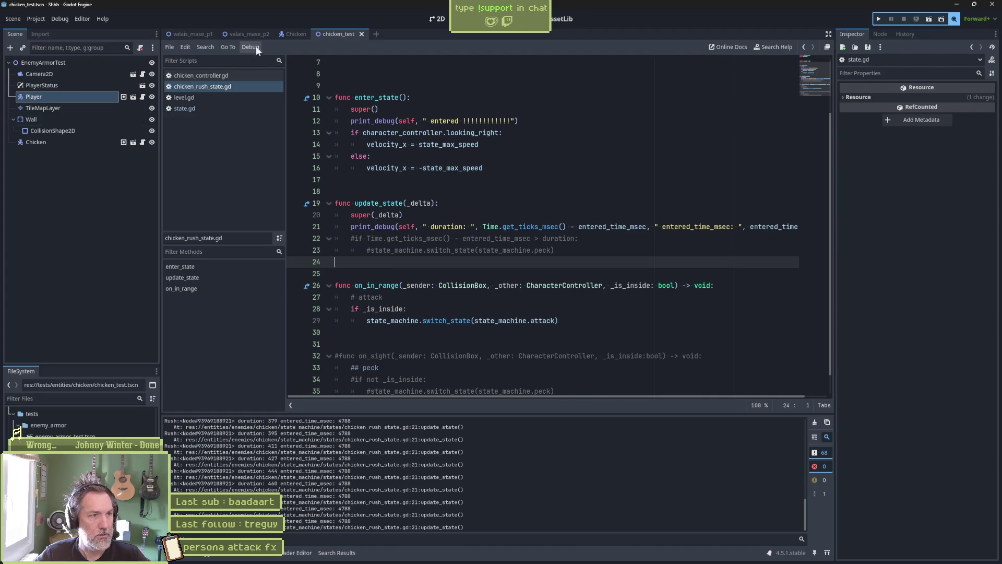
click(293, 34)
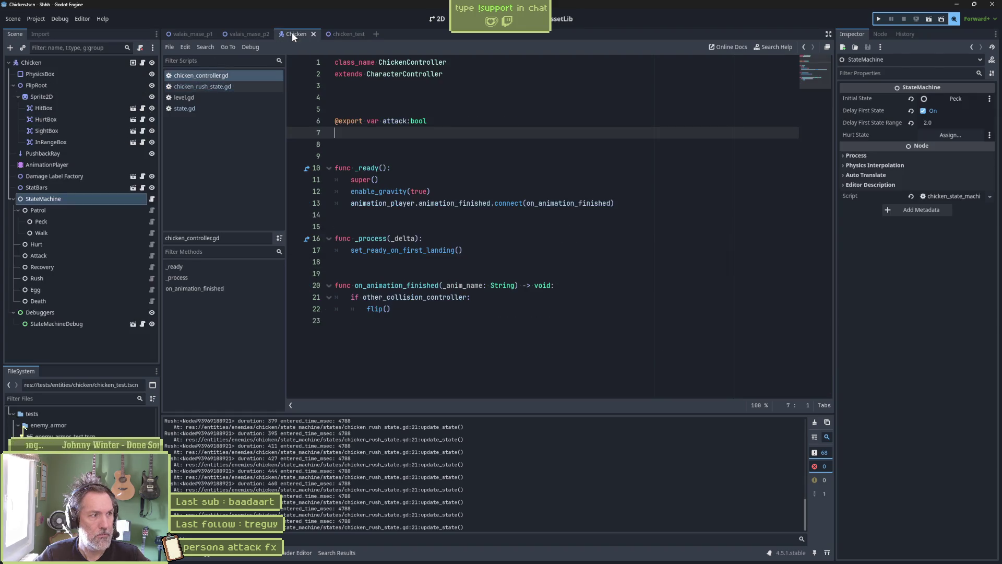
- Set the Rush state node's Duration to 0.5 in the Inspector
click(90, 278)
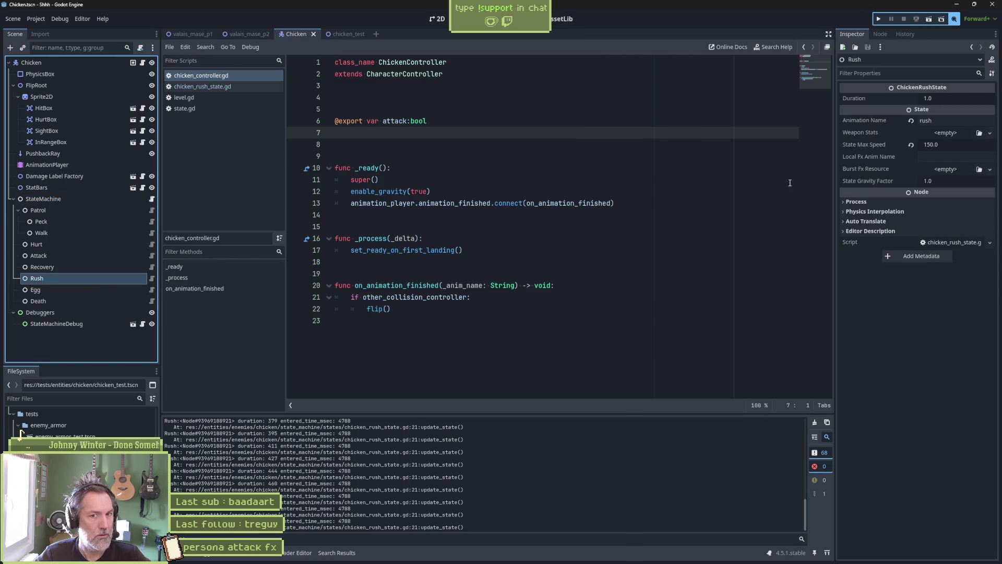
click(966, 98)
text(0.5)
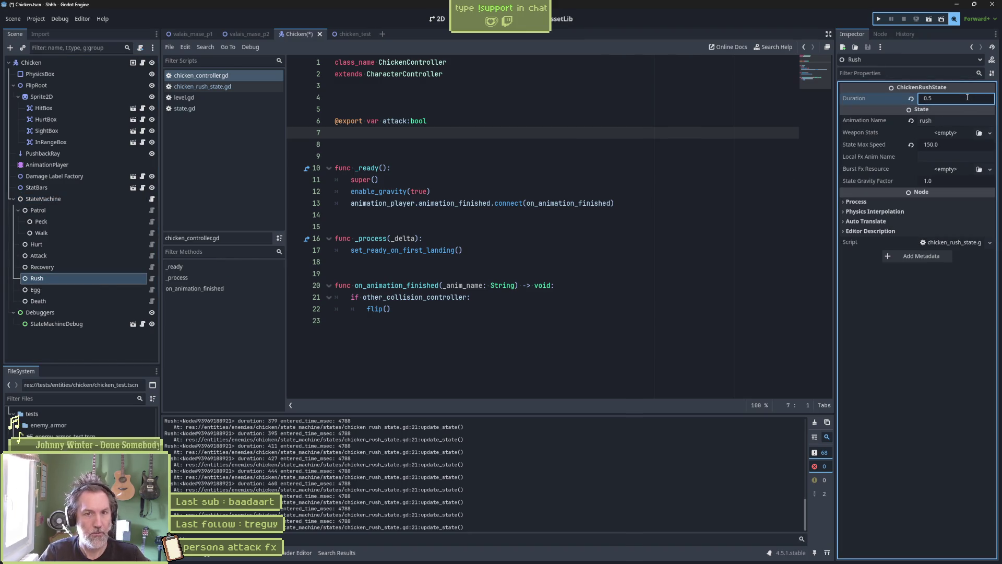
click(650, 203)
- Run the chicken_test scene to watch the shorter Rush, then stop it
click(248, 34)
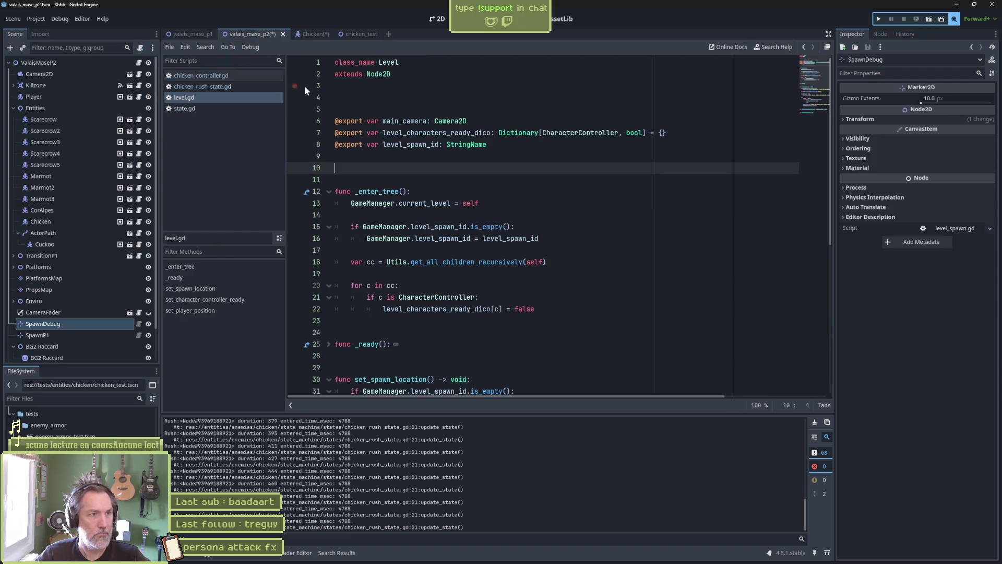
click(355, 33)
key(F6)
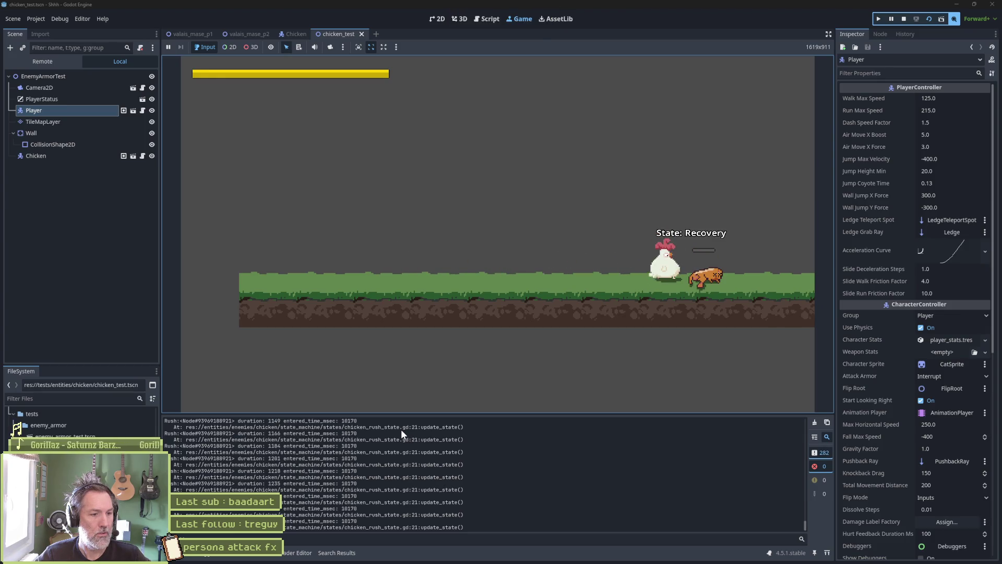
key(F8)
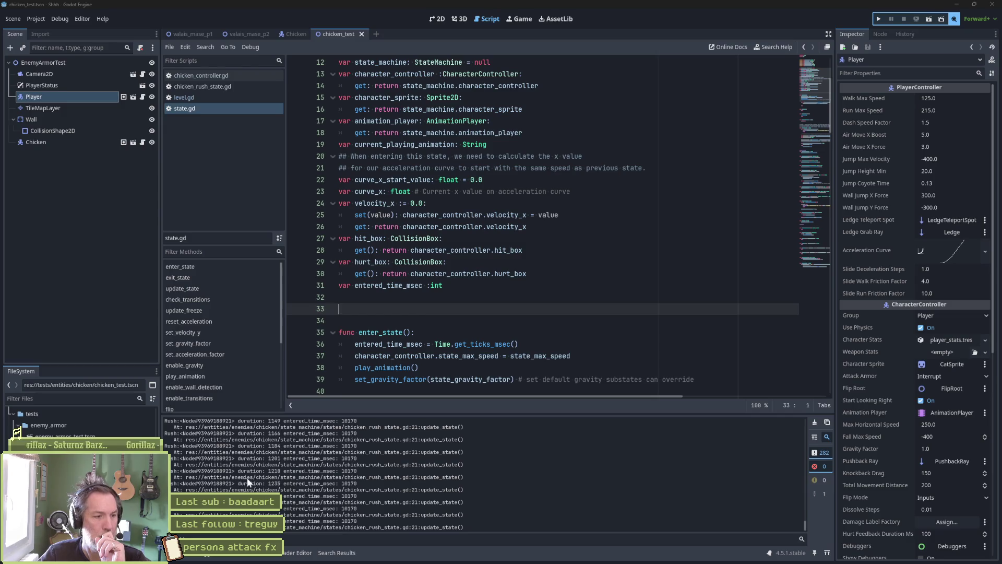
- Uncomment the Rush script's timeout check on lines 22–23 that switches to Peck
double_click(275, 470)
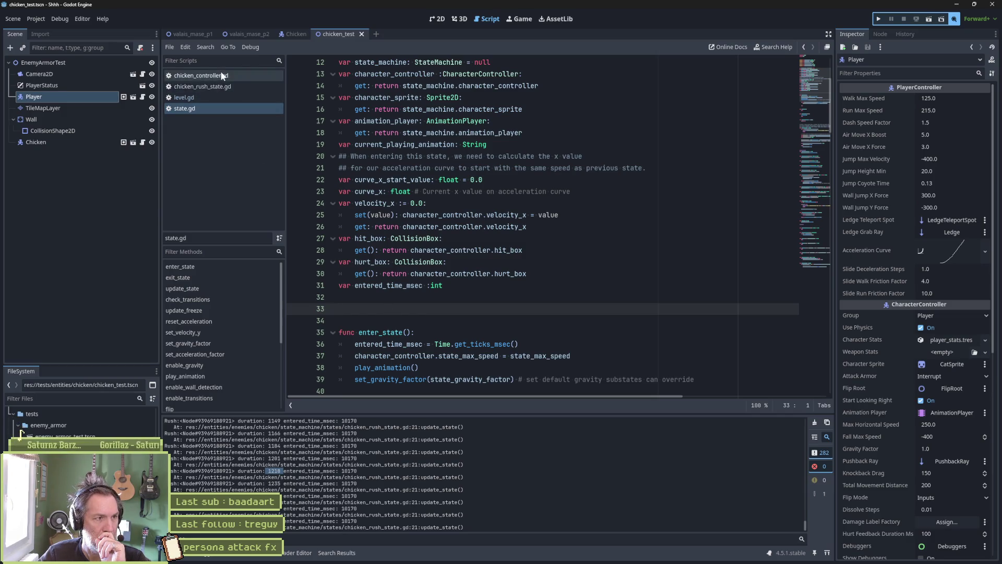
click(219, 86)
drag(503, 238, 499, 250)
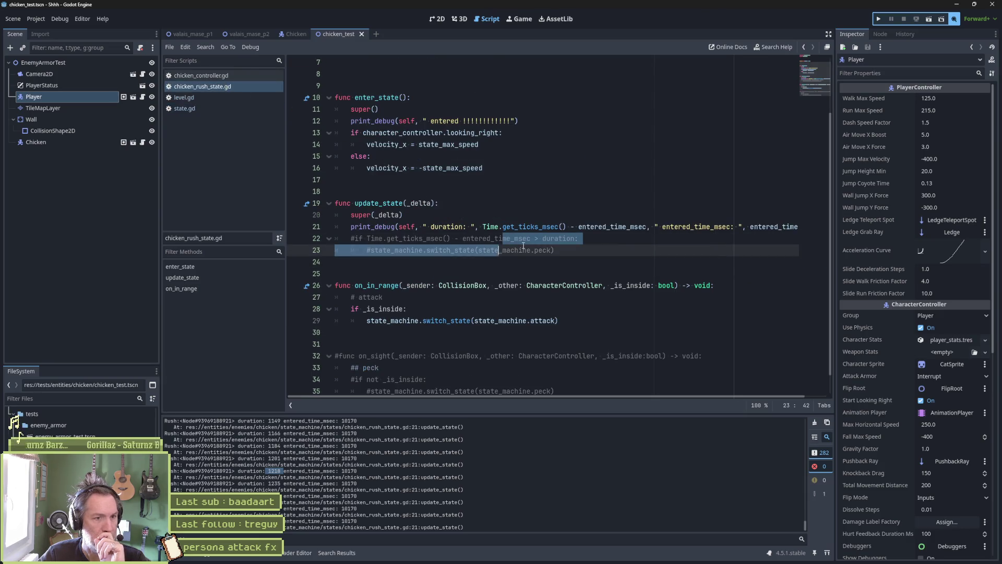
click(624, 241)
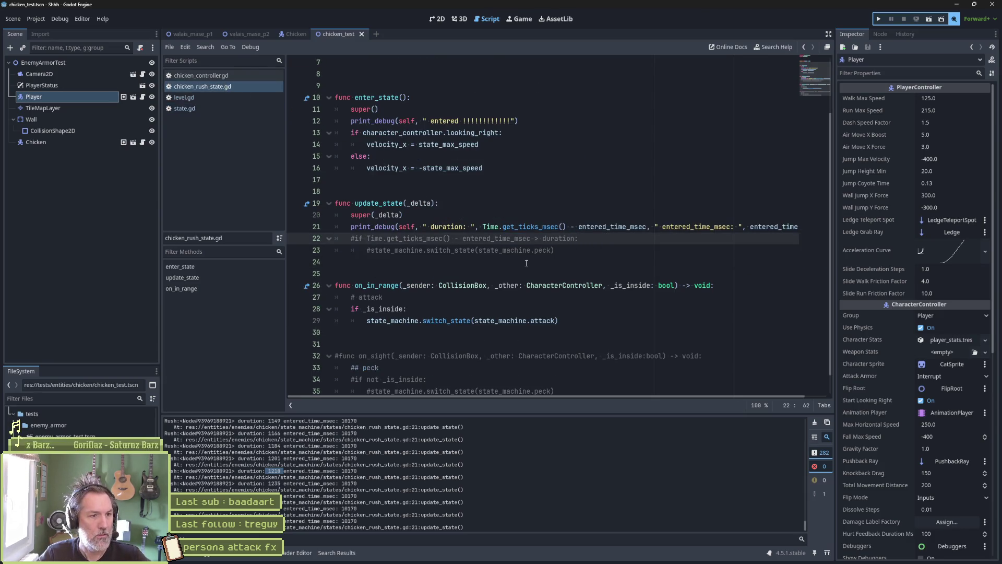
drag(488, 238, 478, 250)
key(ctrl+k)
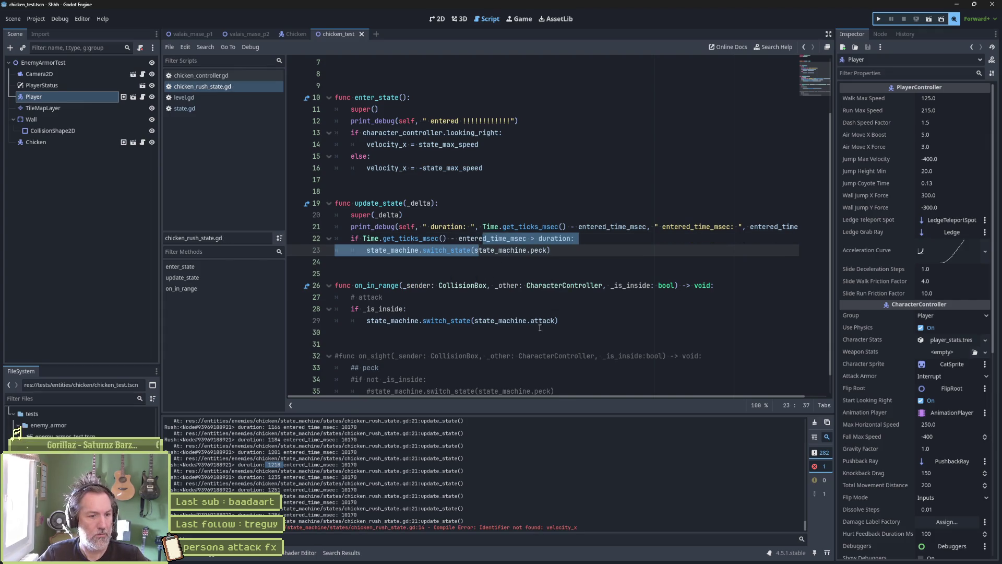
- Test-run the scene, walking the cat right toward the chicken, then stop
key(F6)
key(Right)
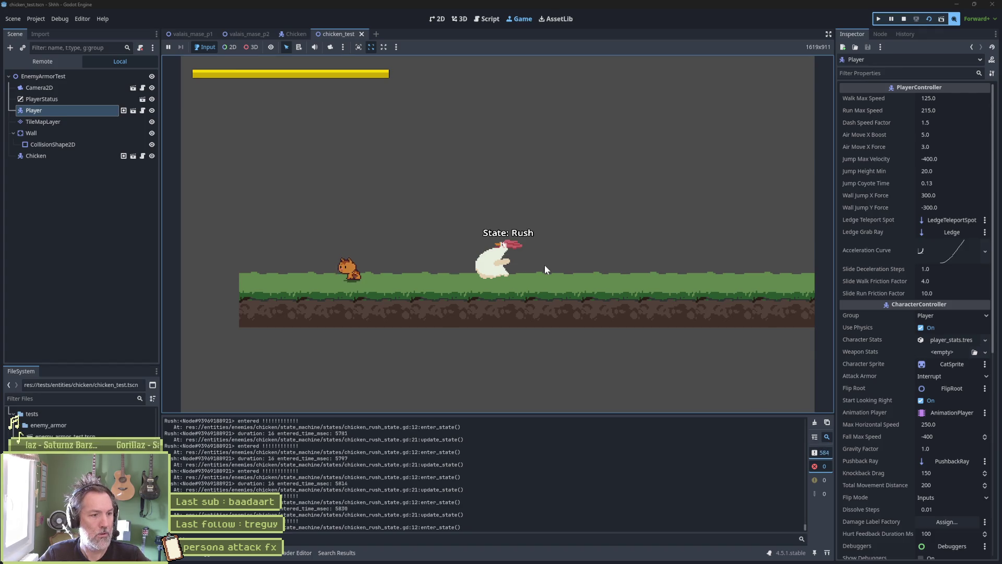
key(ctrl+F3)
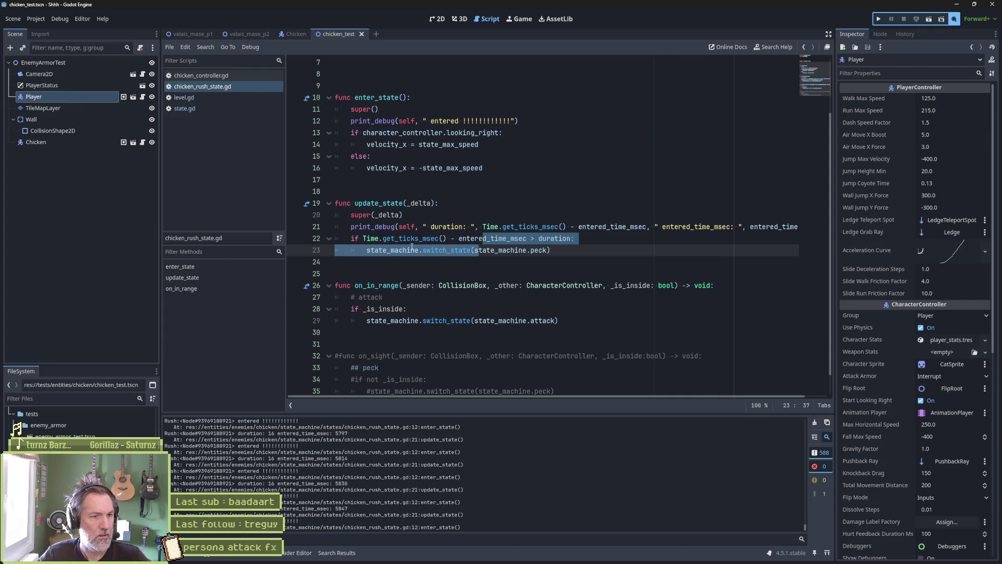
double_click(490, 240)
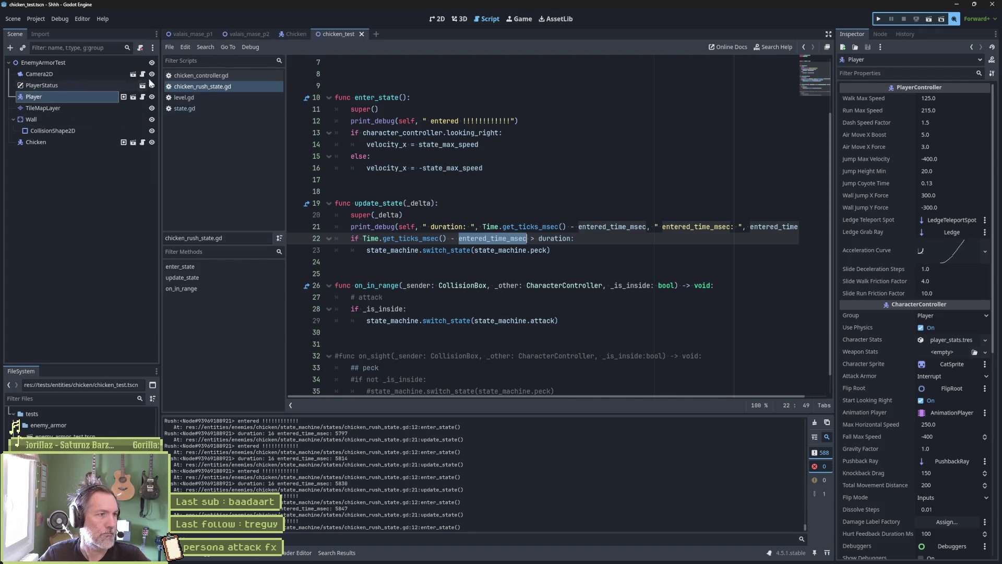
- Set the Rush node's Duration to 1000 in the Chicken scene
click(291, 33)
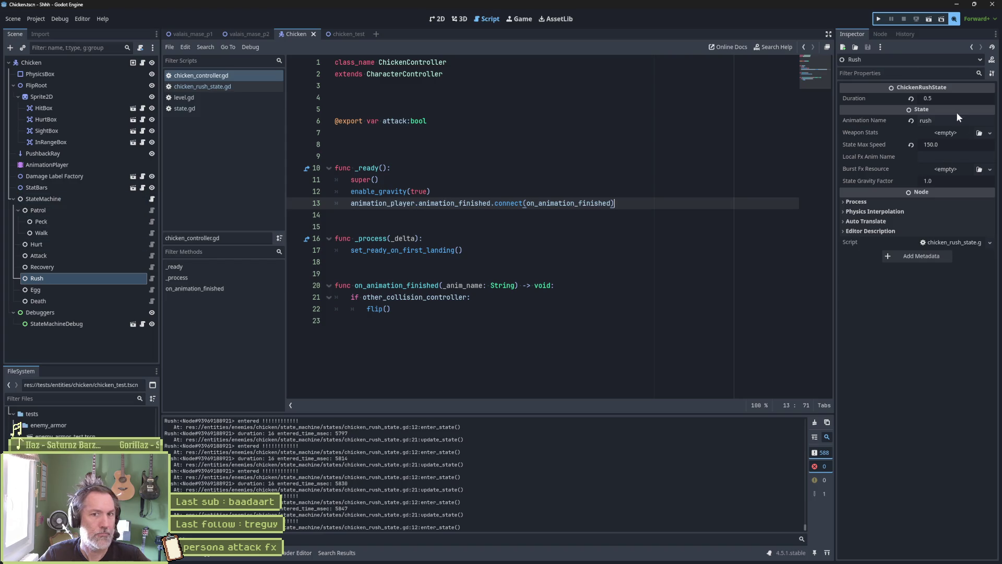
click(959, 98)
text(1000)
key(Return)
- Save and play-test, moving and jumping the cat toward the chicken to see it peck
key(F5)
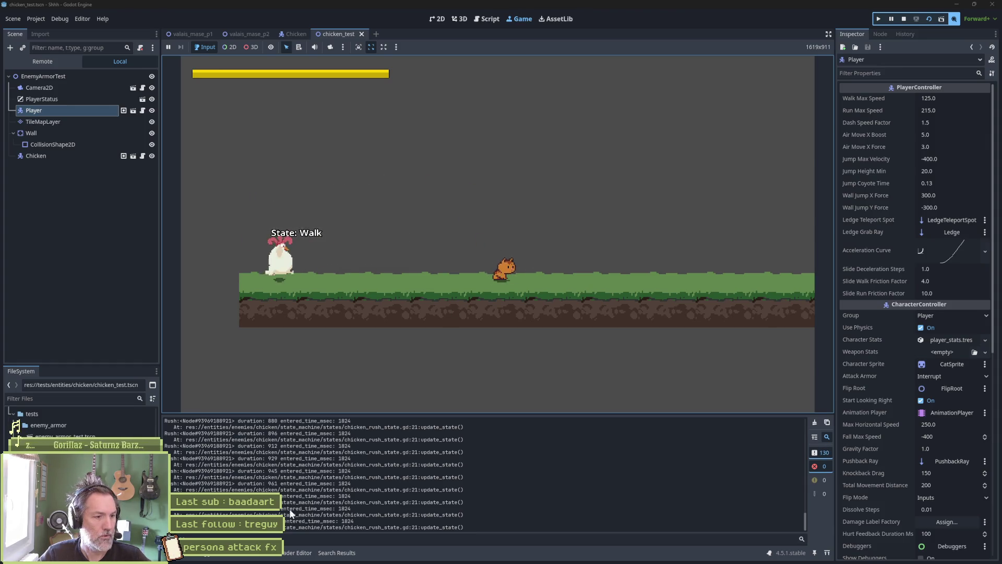
key(Left)
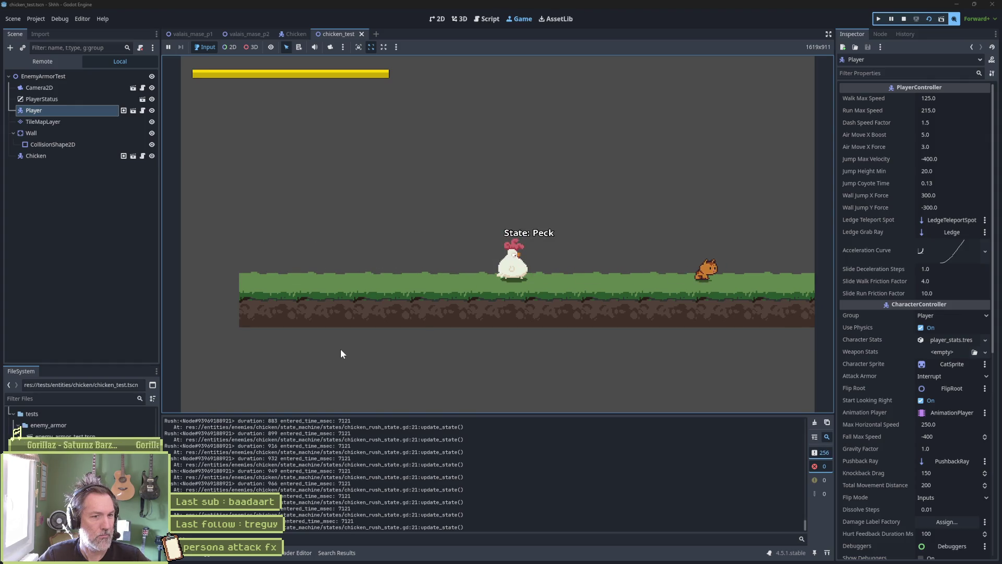
key(Left)
key(space)
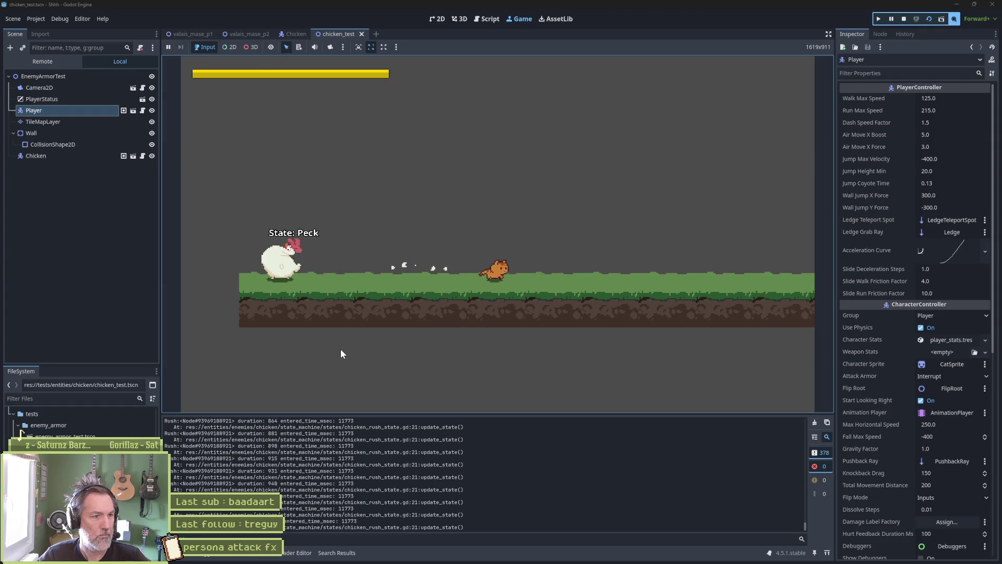
key(F8)
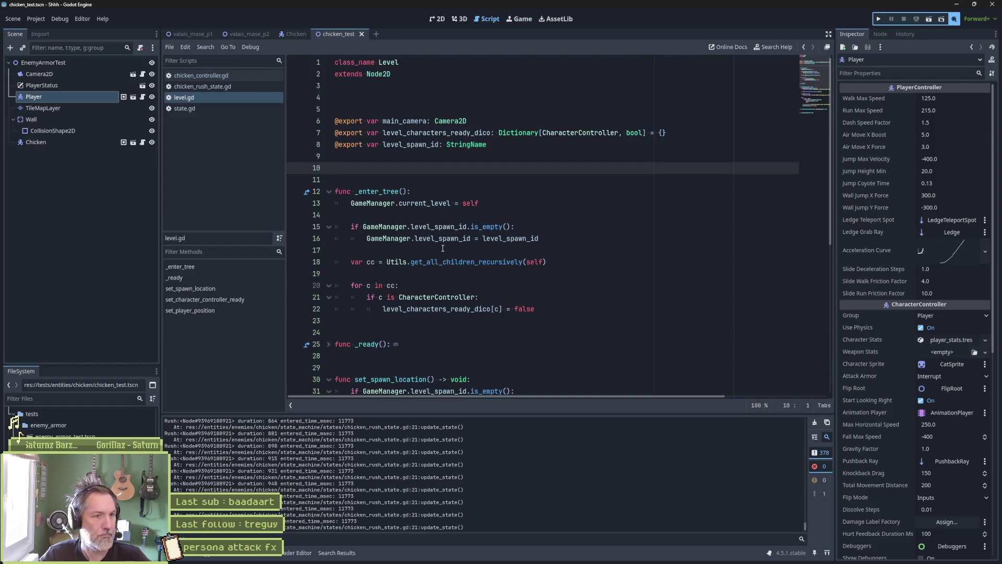
- Delete the duration print_debug line and commented-out on_sight function from chicken_rush_state.gd
click(204, 86)
click(453, 226)
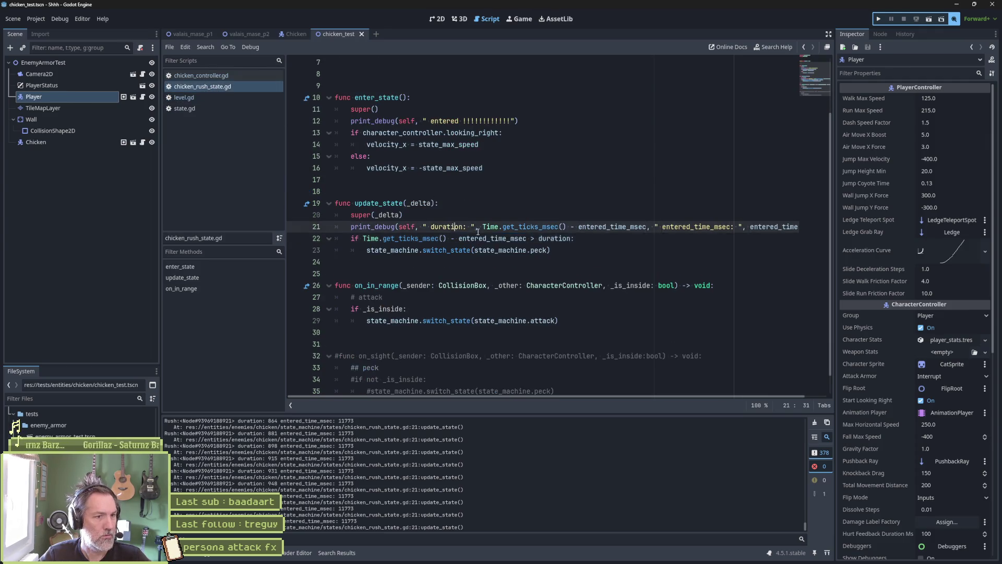
key(ctrl+shift+k)
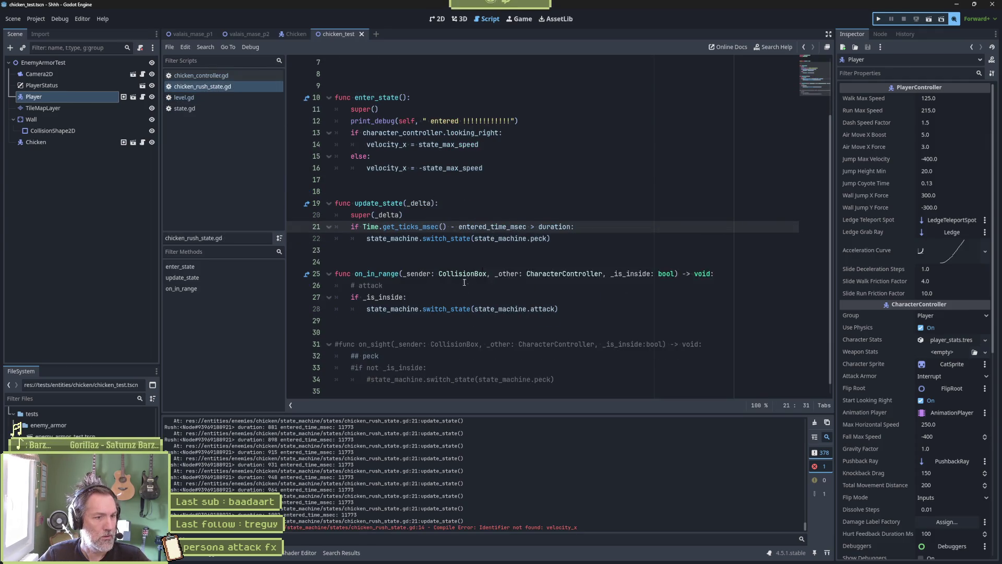
scroll(548, 339, down, 1)
drag(555, 367, 610, 299)
key(Delete)
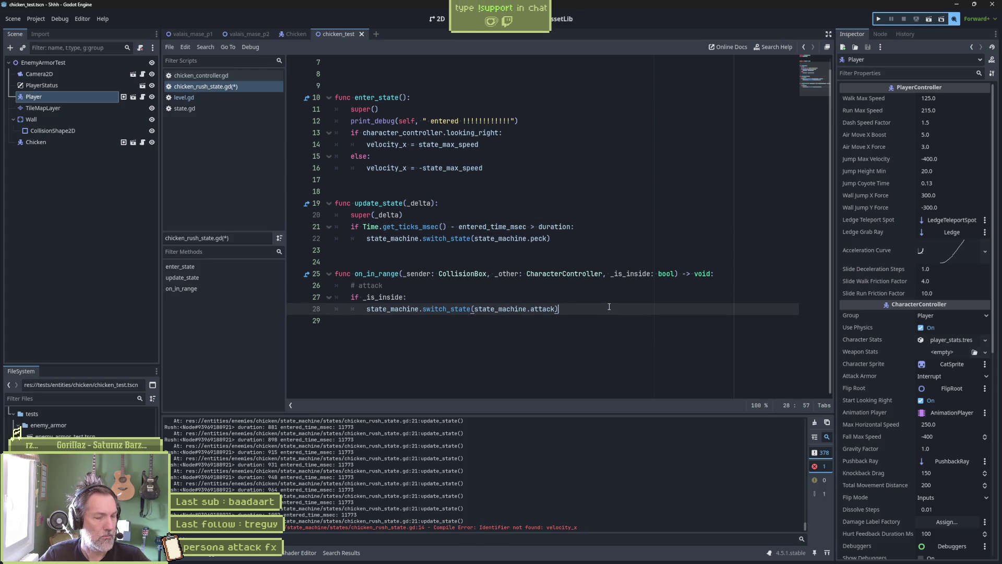
click(531, 238)
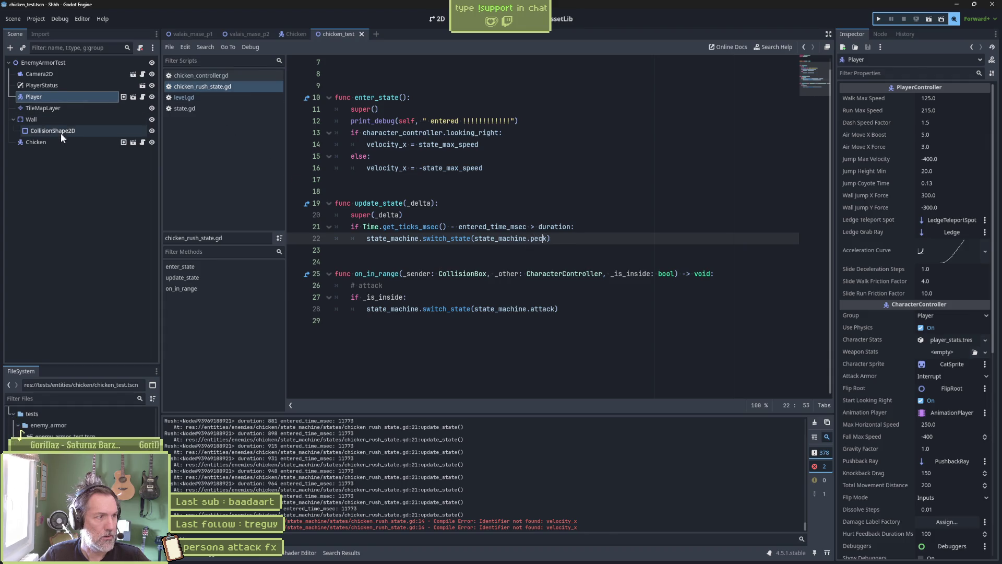
- Review chicken_peck_state.gd's switch to Walk, then bring up the Attack state's script
click(292, 34)
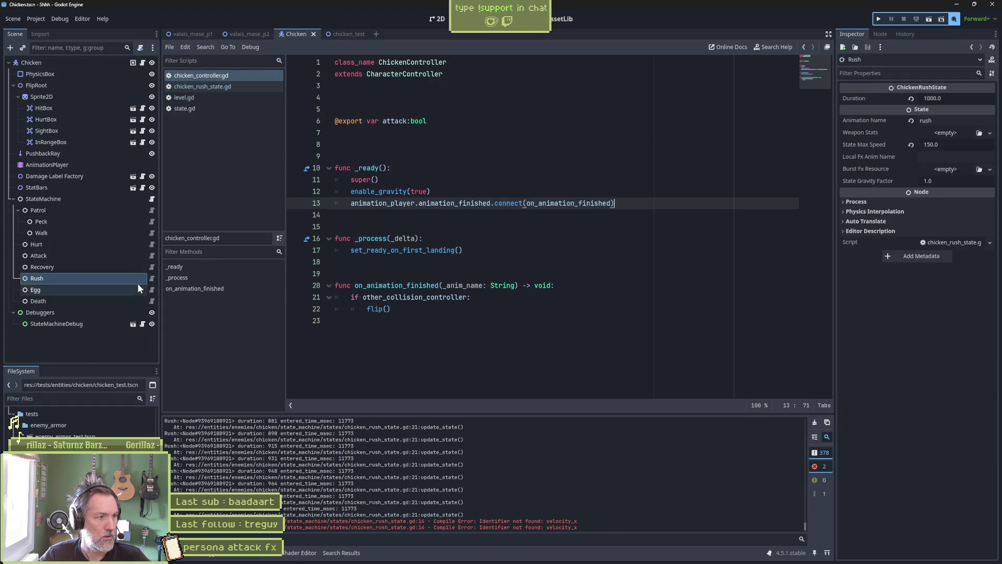
click(149, 222)
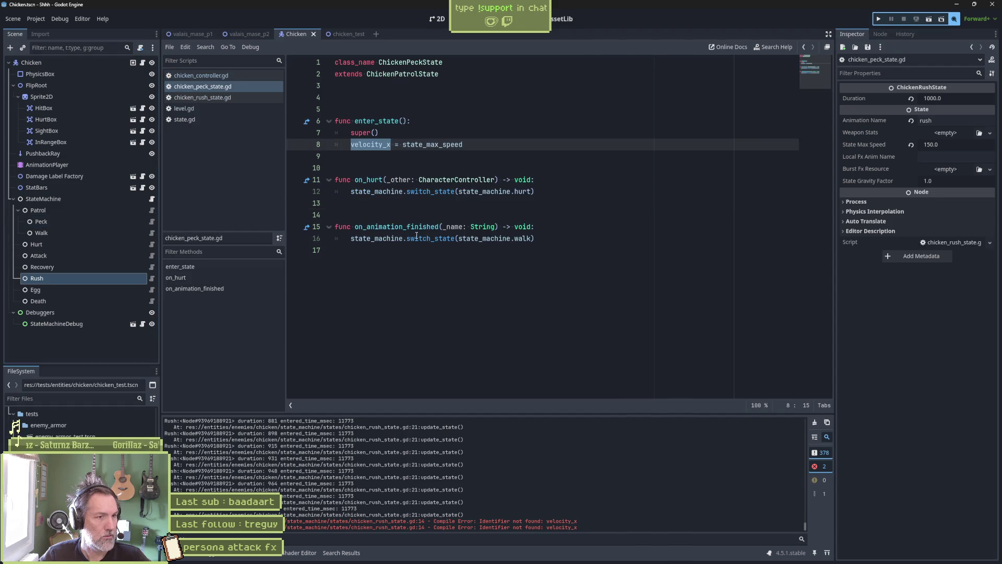
drag(553, 239, 556, 230)
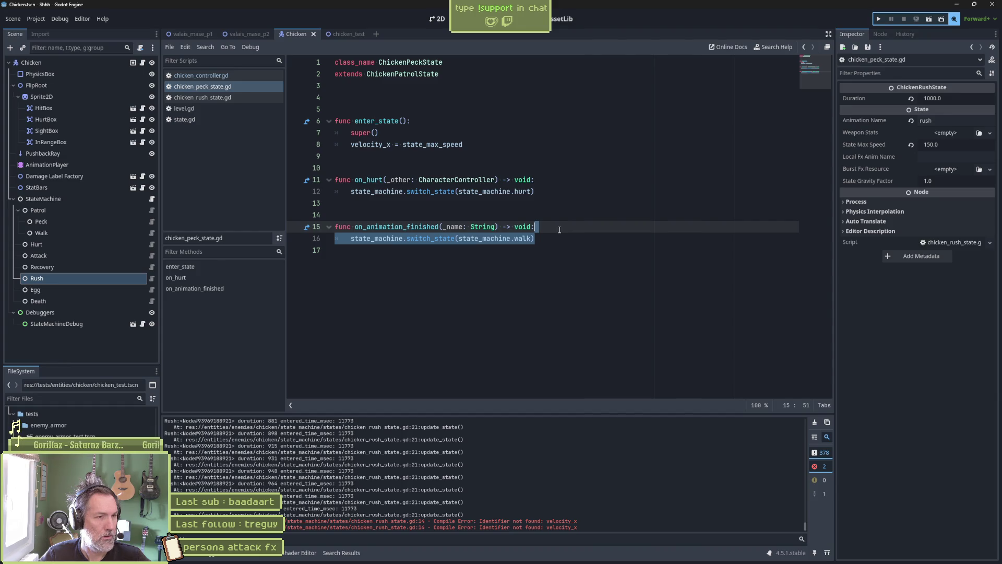
click(569, 216)
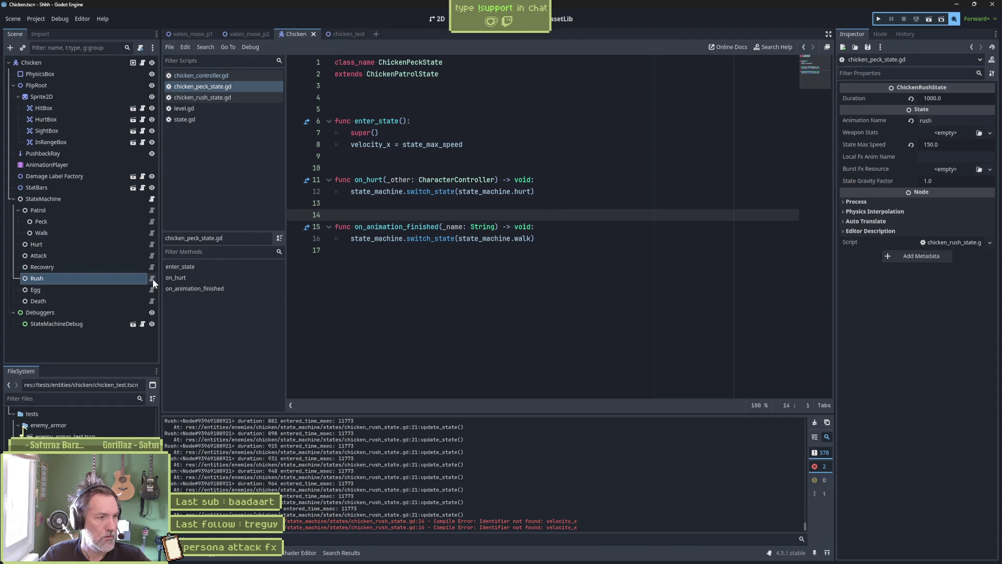
click(152, 255)
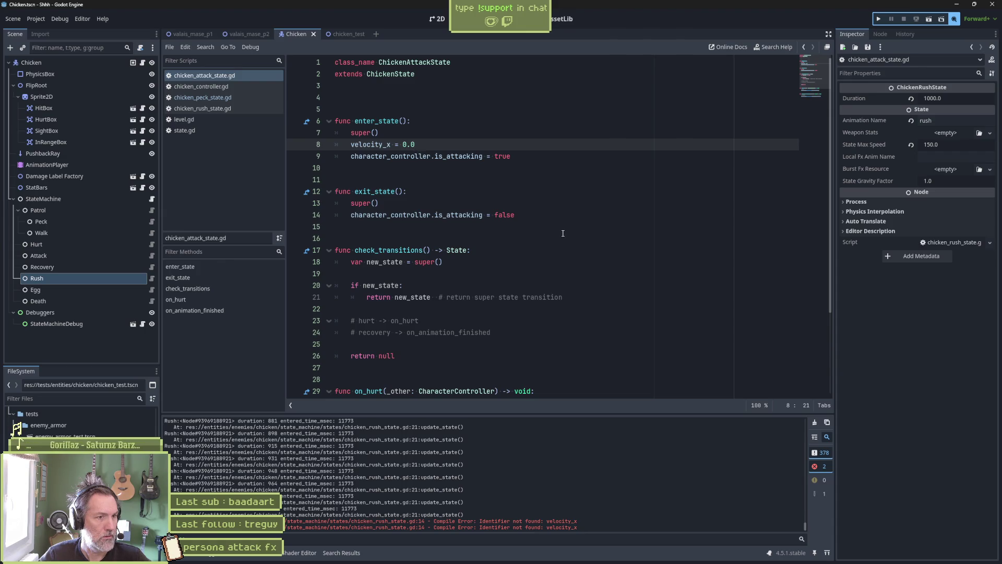
- Delete the check_transitions function from chicken_attack_state.gd
scroll(563, 233, down, 1)
scroll(562, 235, down, 2)
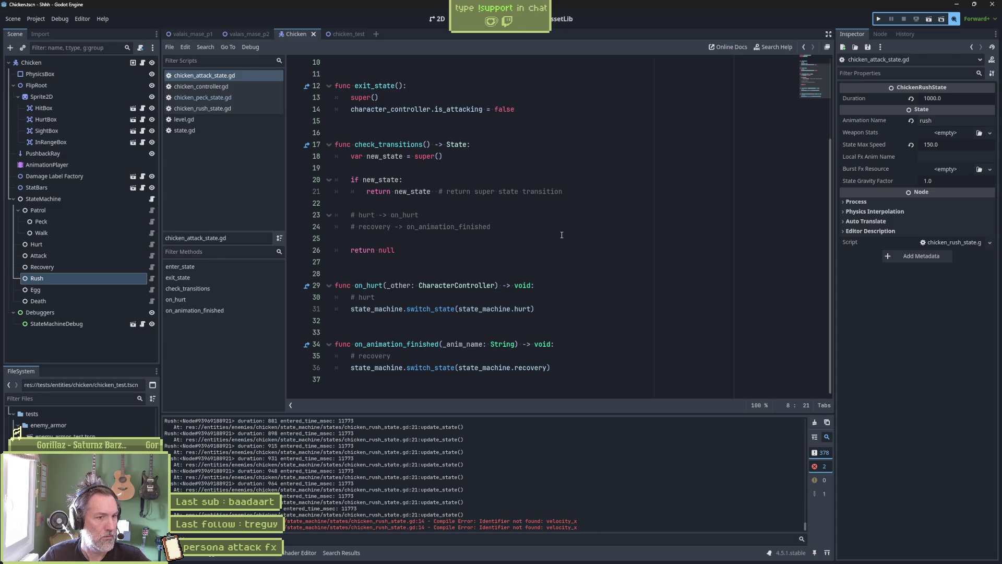
drag(521, 245, 593, 109)
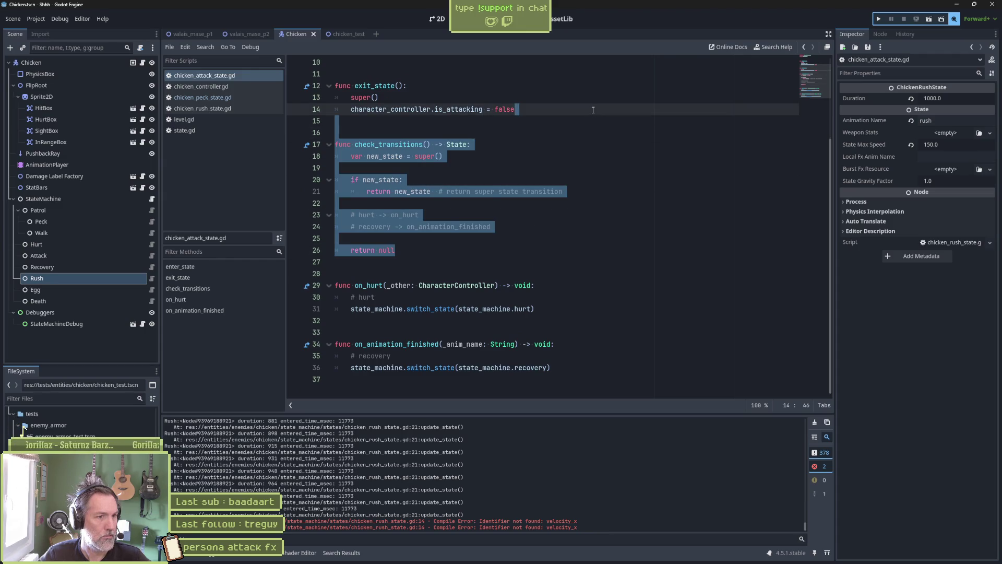
key(BackSpace)
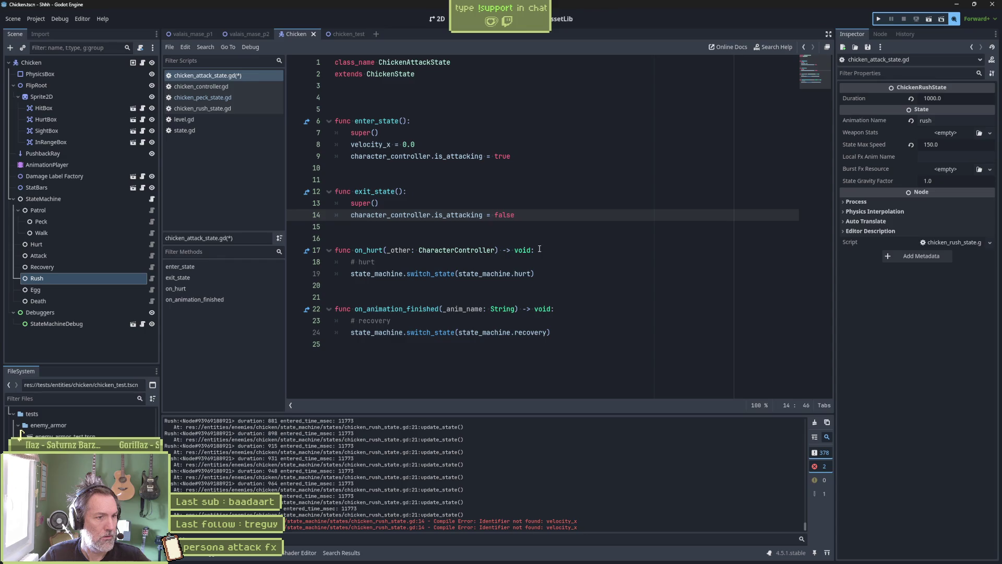
- Review init_rest_loops and on_animation_finished's loop-count branch in chicken_recovery_state.gd
double_click(530, 332)
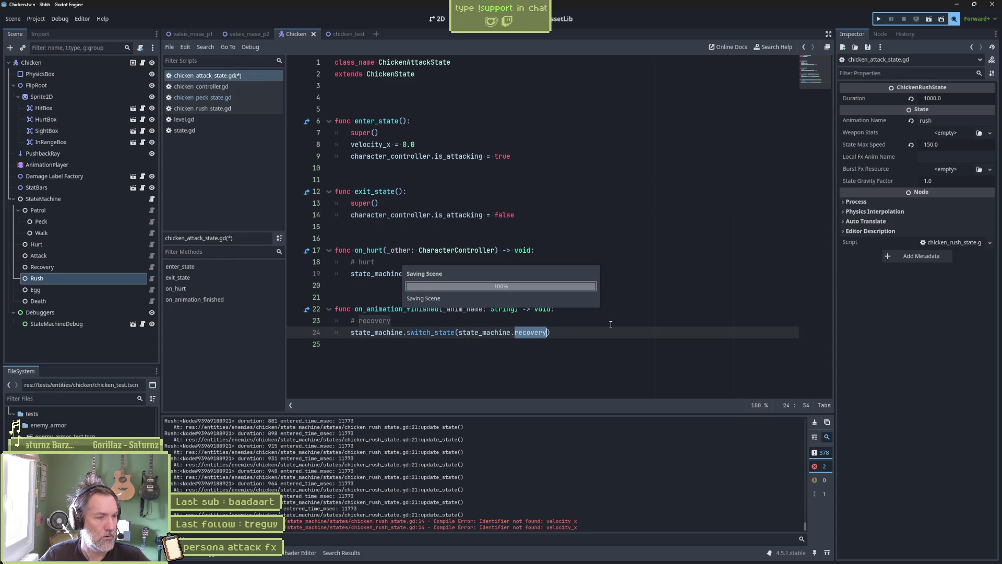
click(152, 266)
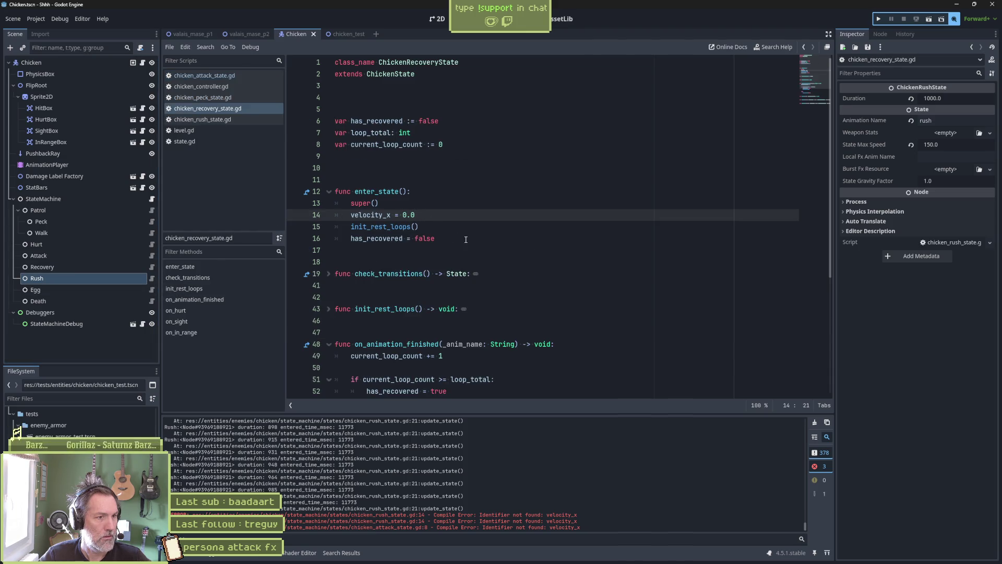
click(377, 227)
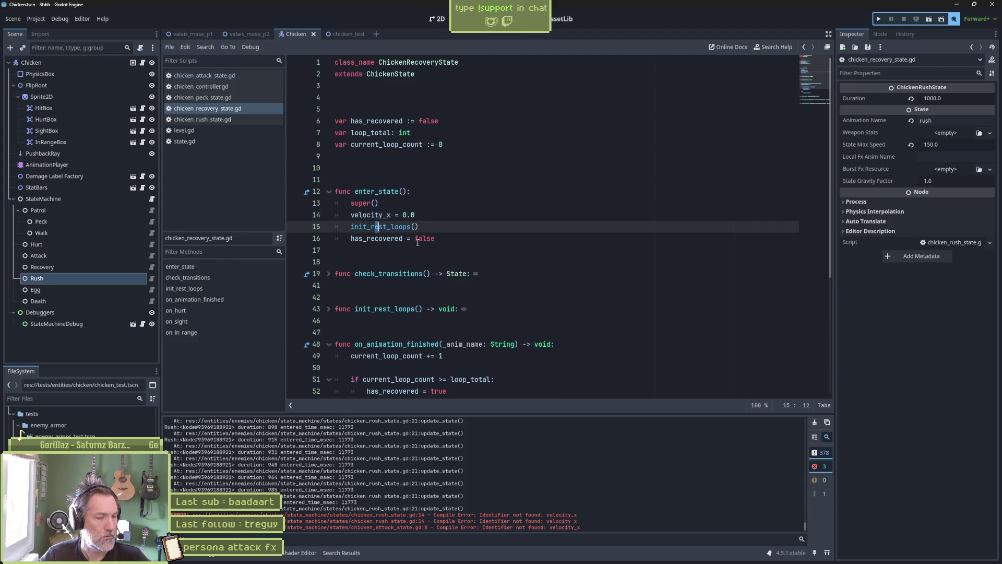
shift+click(334, 309)
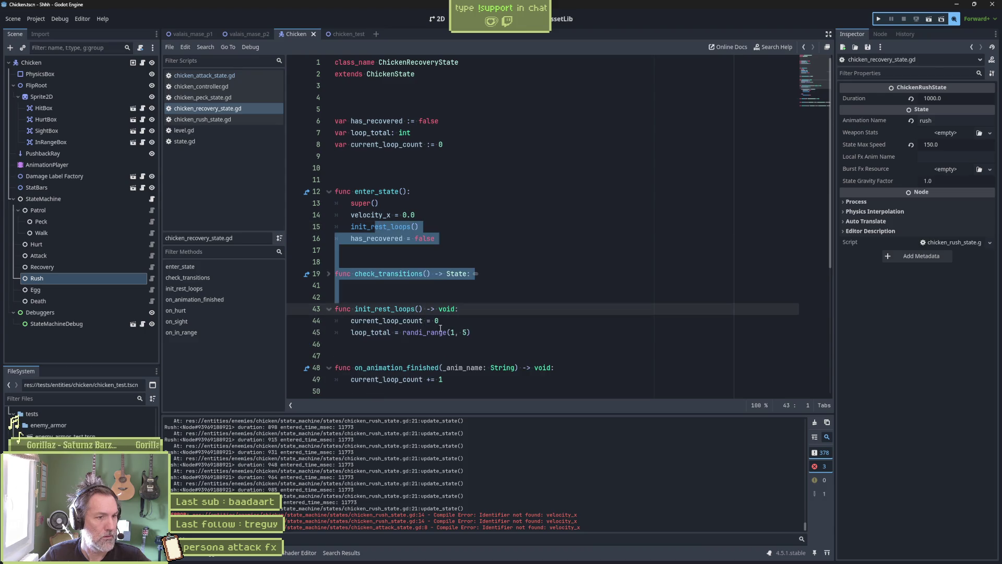
drag(481, 333, 458, 309)
click(329, 308)
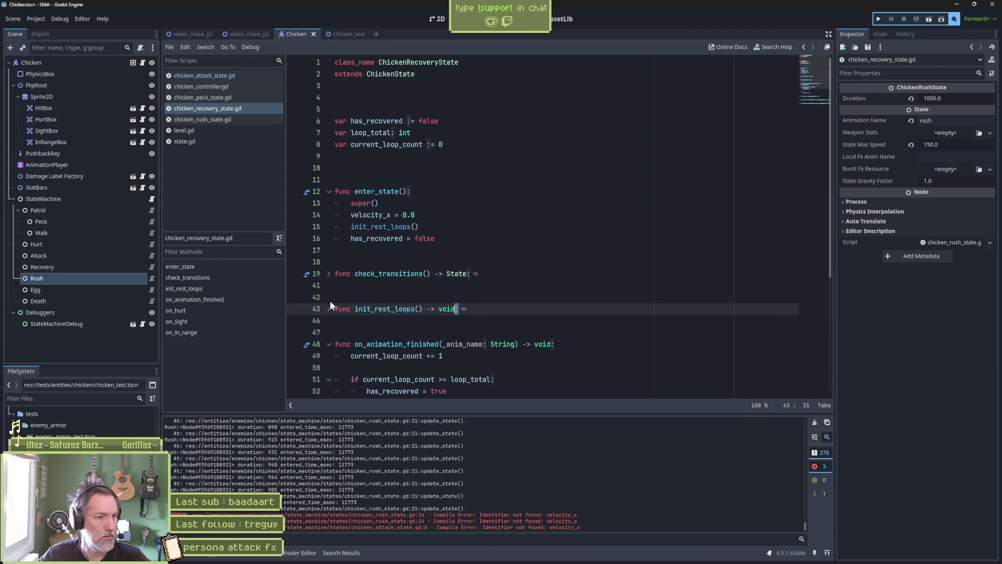
scroll(335, 288, down, 2)
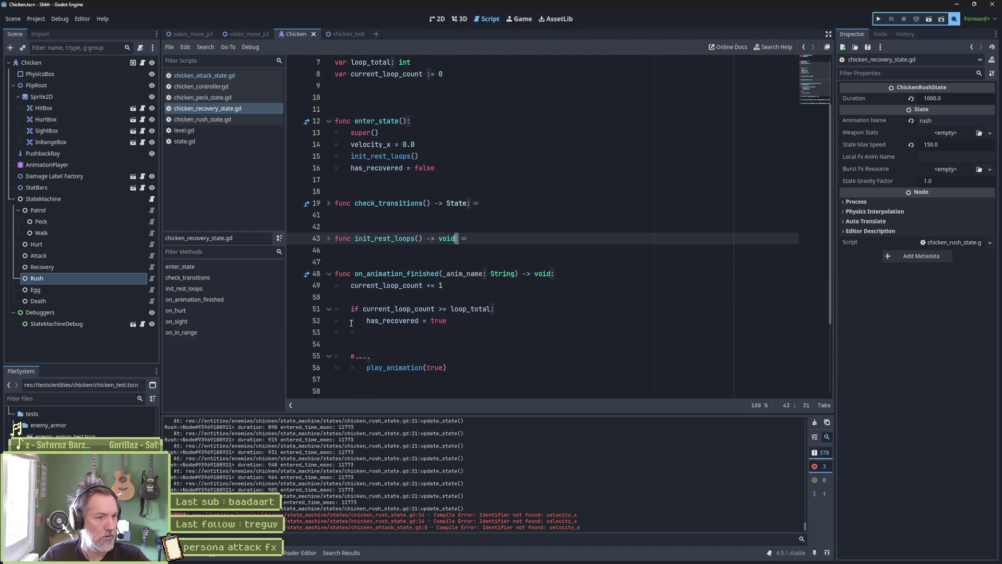
click(383, 309)
drag(452, 368, 480, 283)
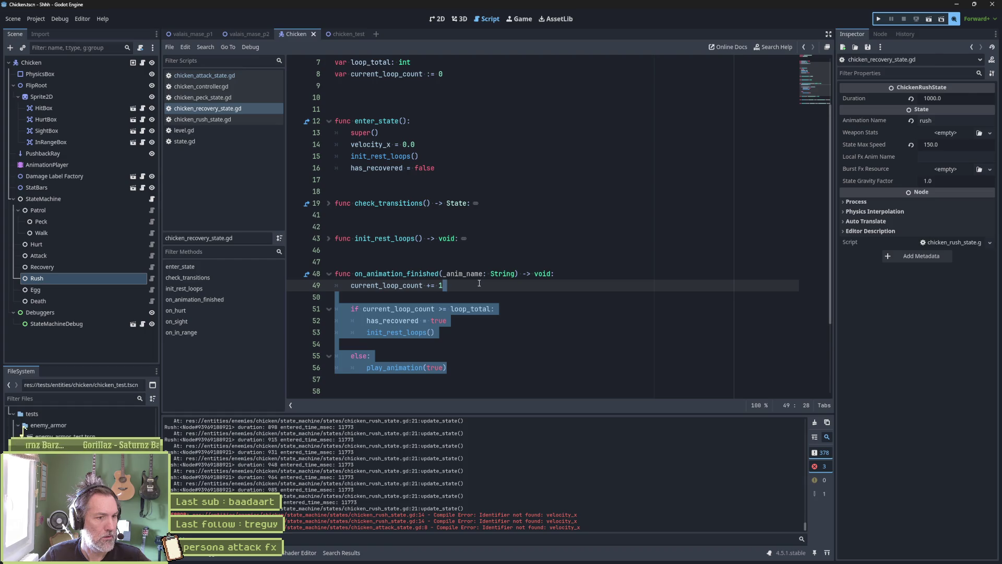
- Comment out the init_rest_loops() call on line 53 and start a test run
click(431, 333)
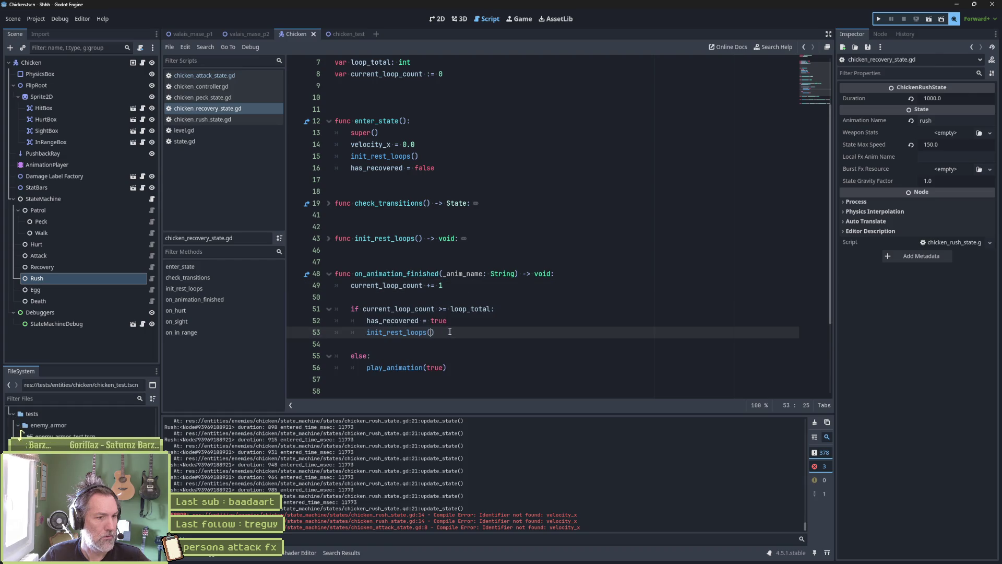
click(411, 320)
double_click(411, 321)
double_click(415, 332)
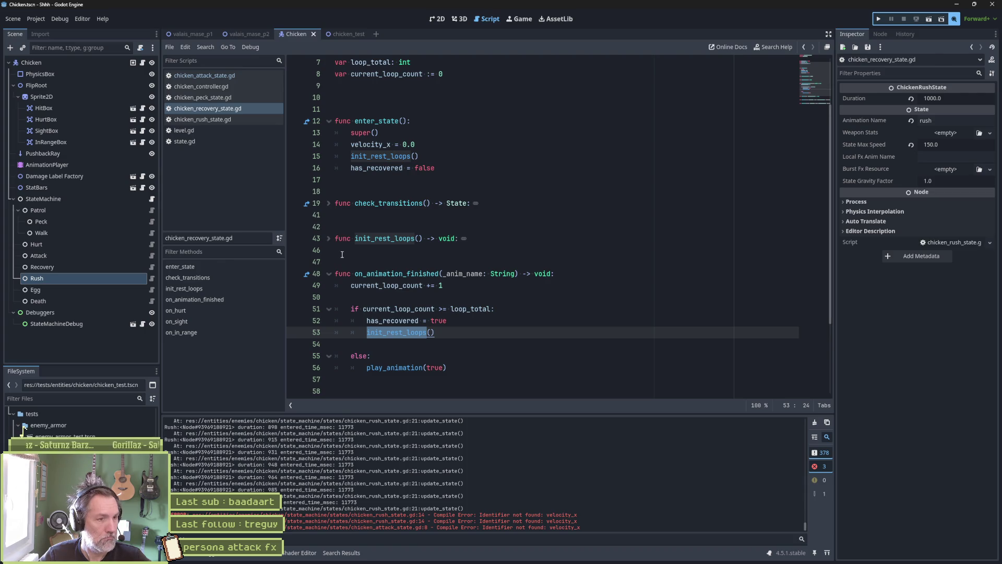
click(329, 204)
scroll(454, 257, down, 2)
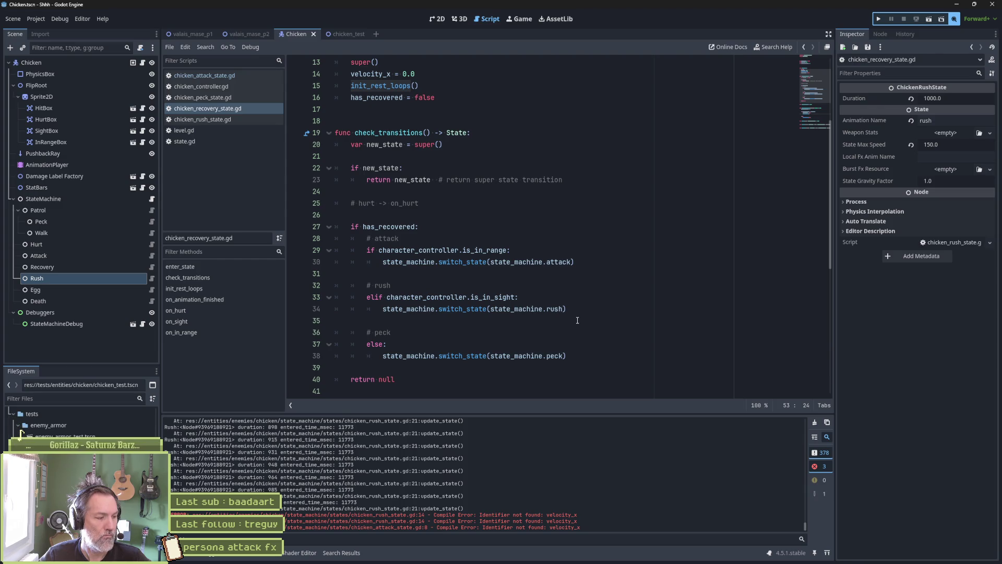
scroll(564, 314, down, 6)
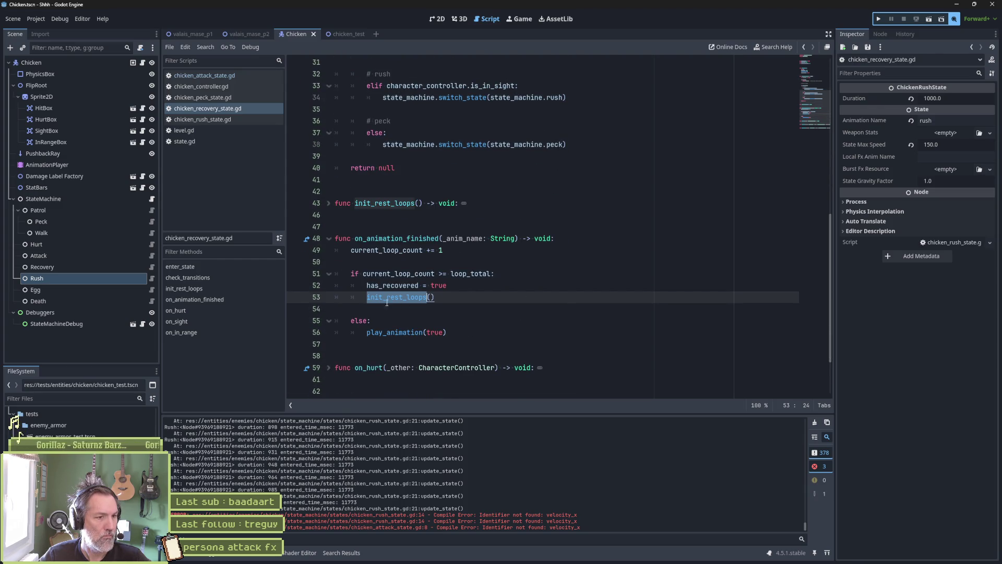
key(Left)
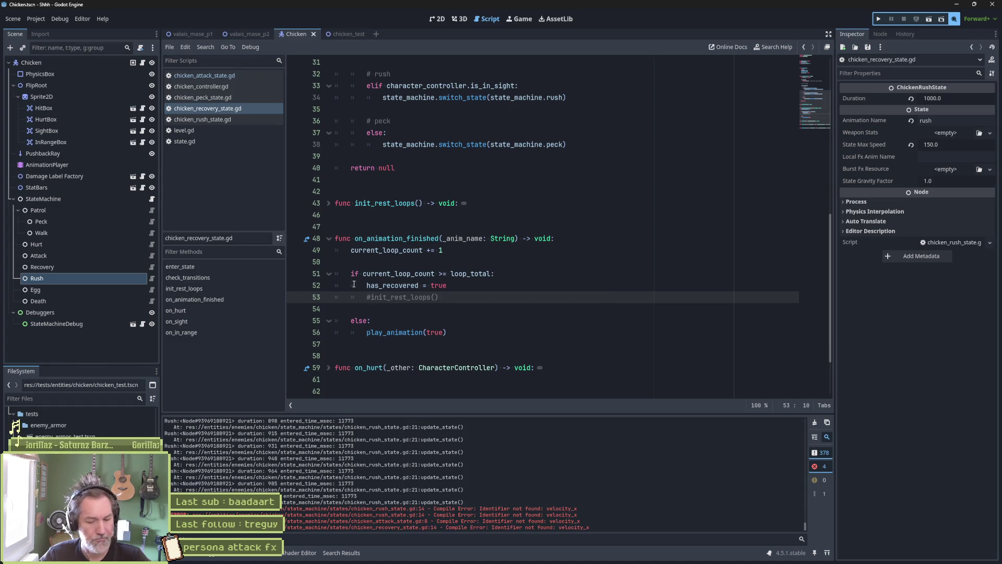
key(F6)
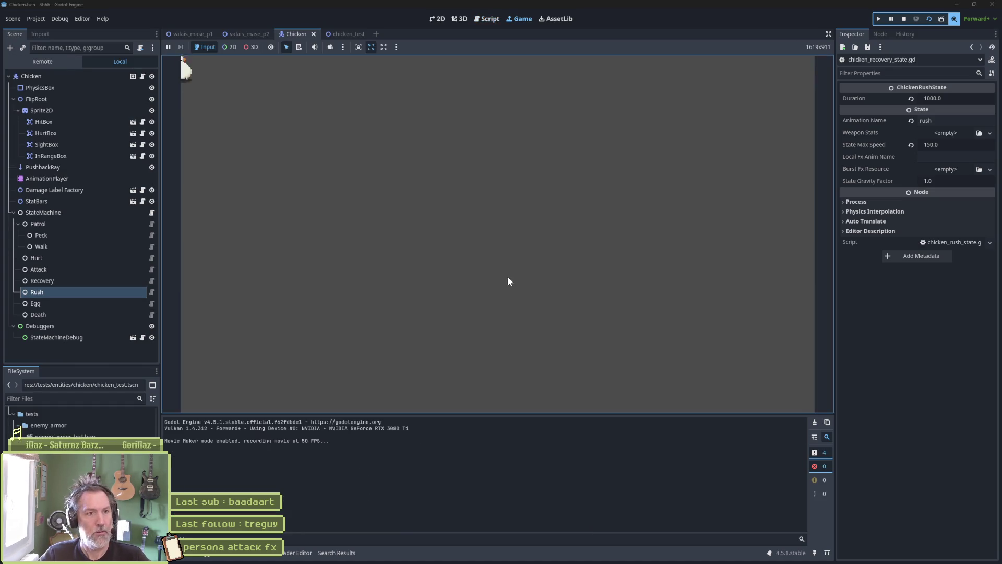
click(349, 34)
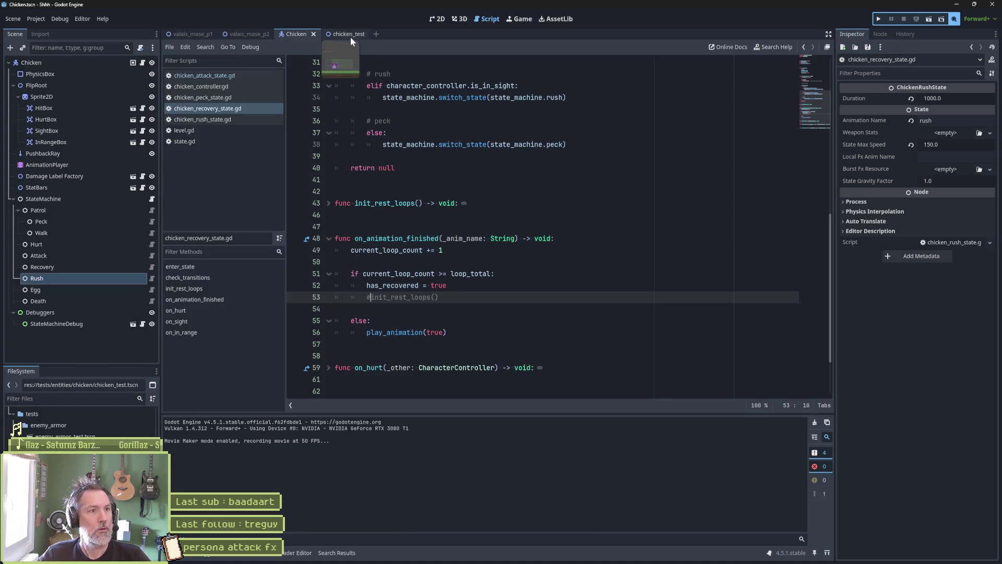
- Run chicken_test, move and jump the cat near the chicken until it rushes, then return to 2D
key(F6)
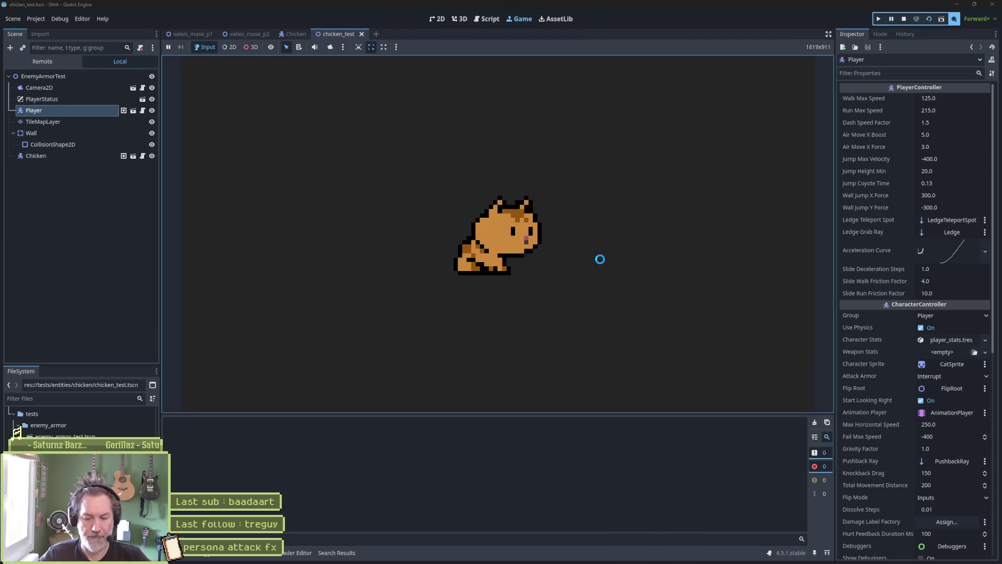
key(Right)
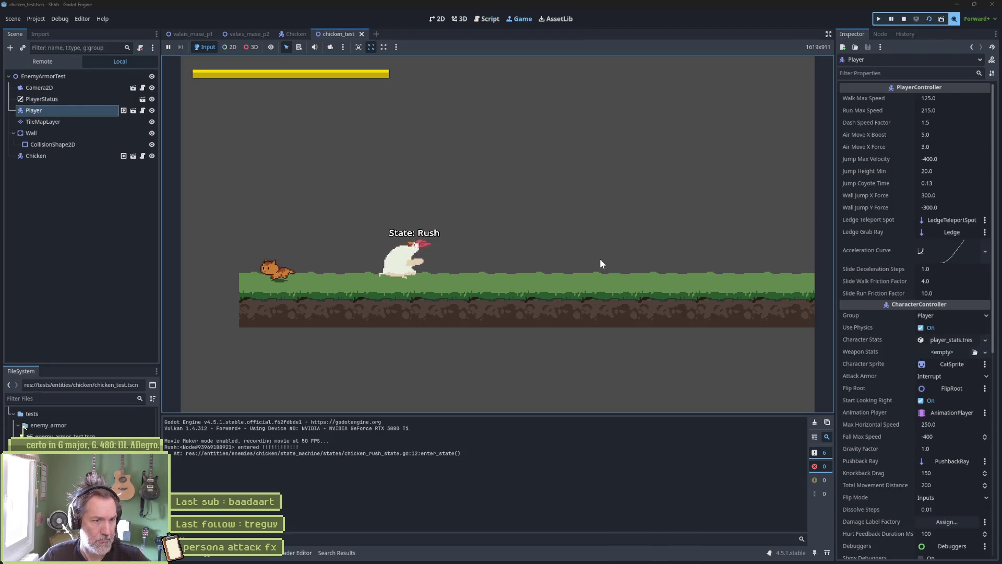
key(space)
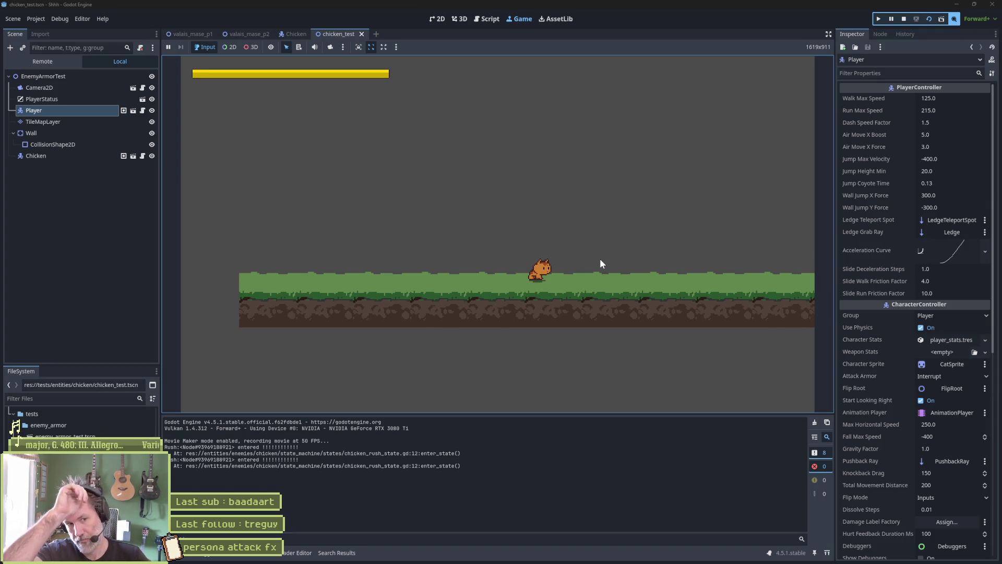
key(F8)
click(438, 19)
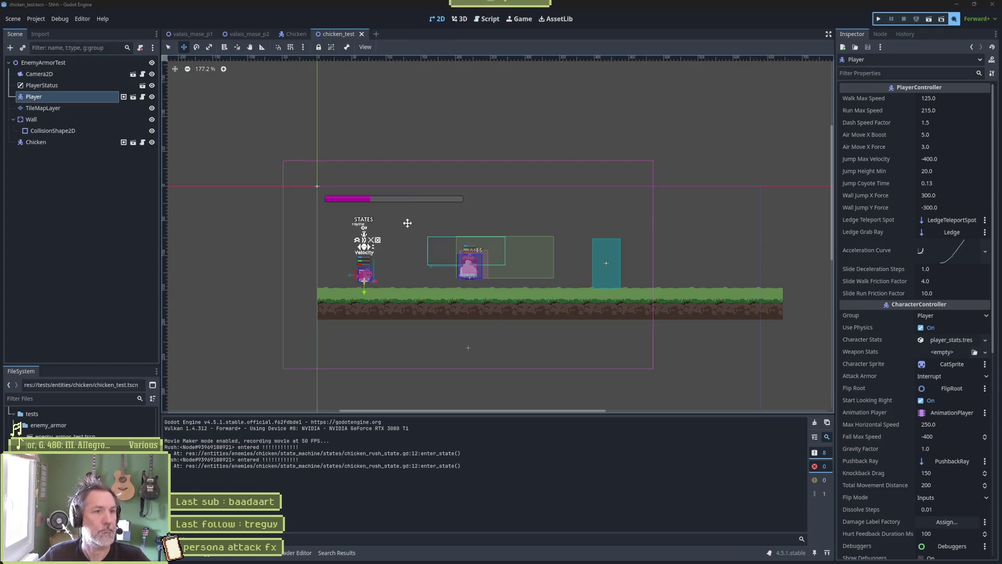
- Paint Platform terrain grass tiles on the TileMapLayer to extend the ground strip, and save
click(82, 108)
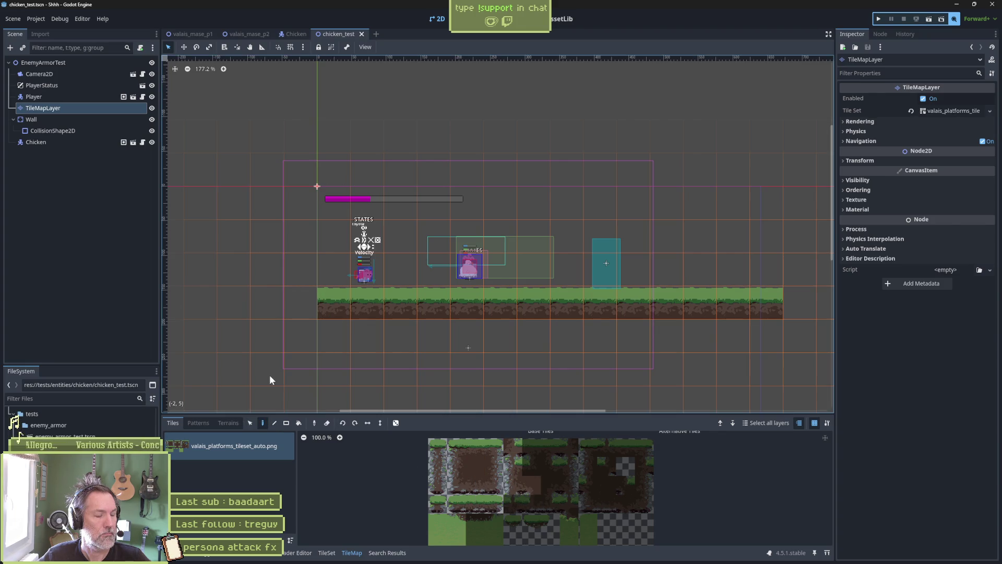
click(229, 423)
click(218, 453)
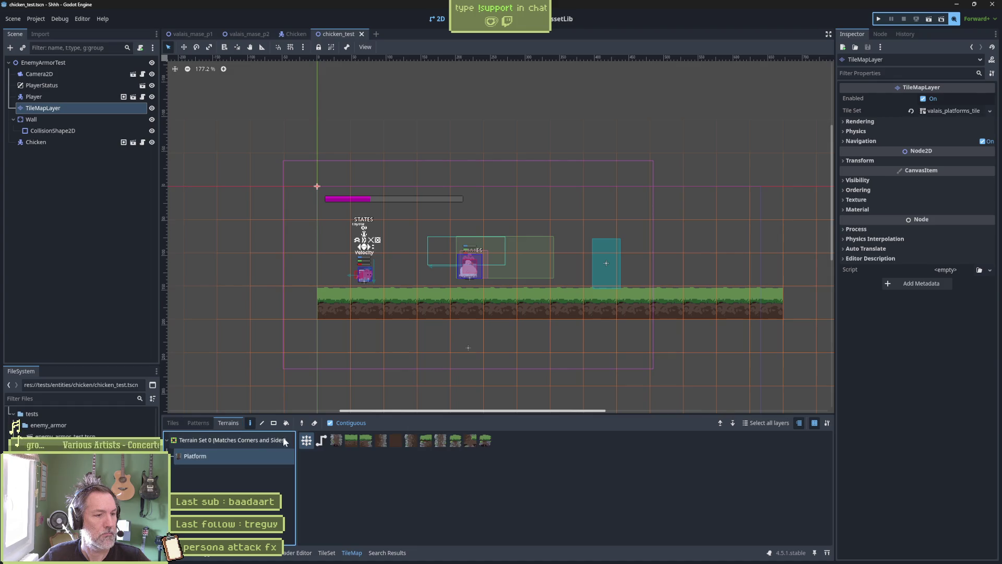
drag(308, 302, 195, 298)
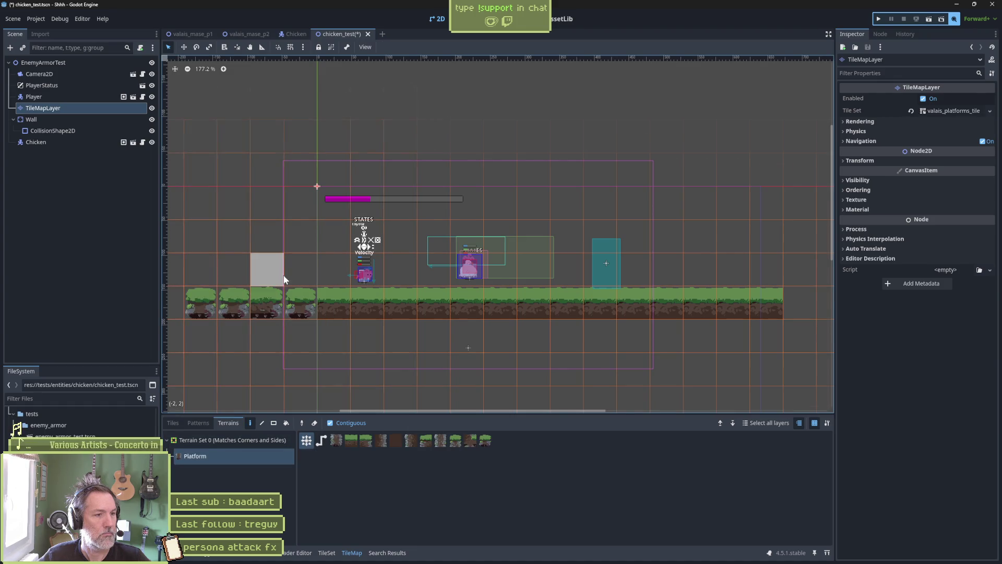
scroll(438, 281, down, 2)
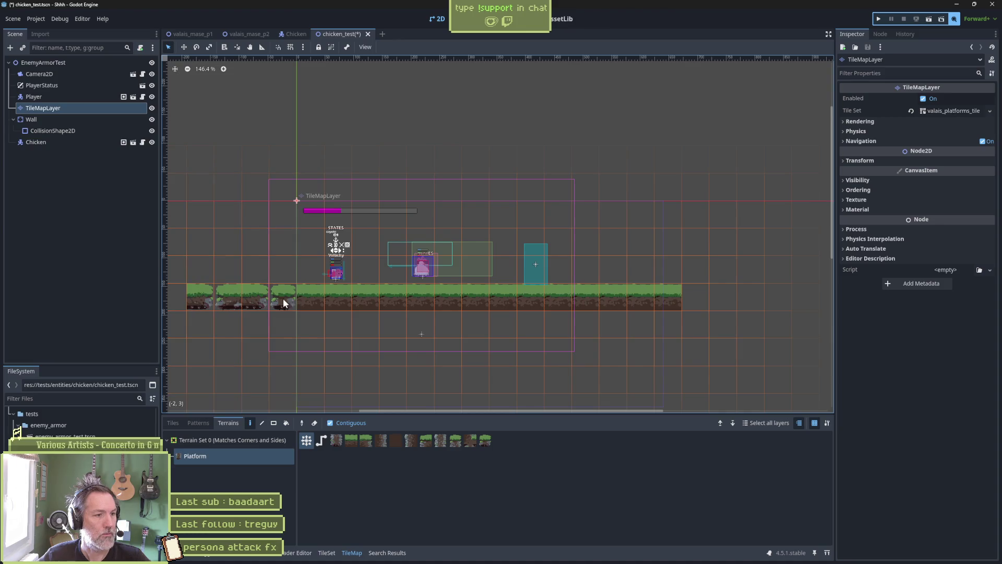
mouse_move(356, 302)
mouse_down()
mouse_move(206, 302)
mouse_move(590, 297)
mouse_up()
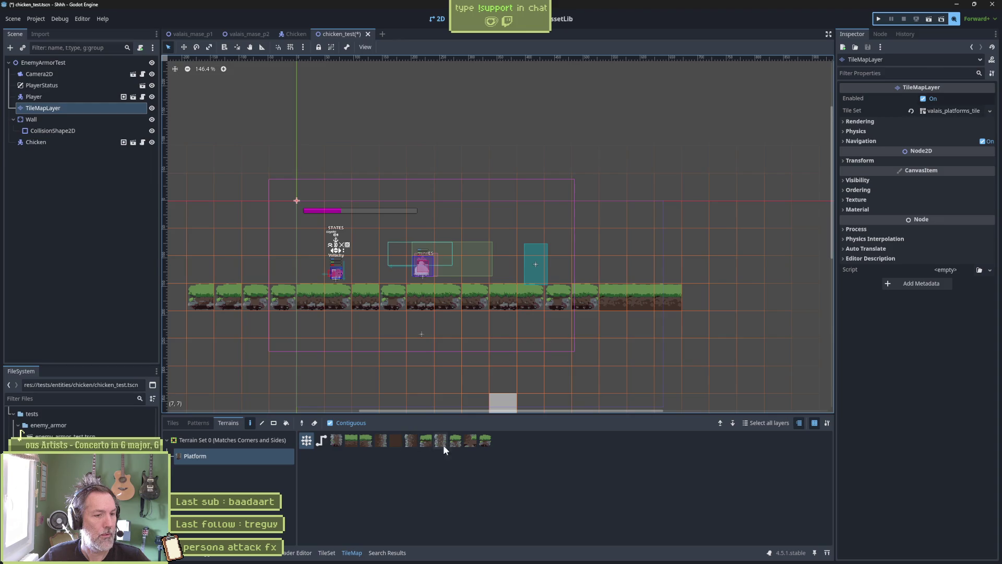
click(351, 442)
drag(200, 297, 562, 306)
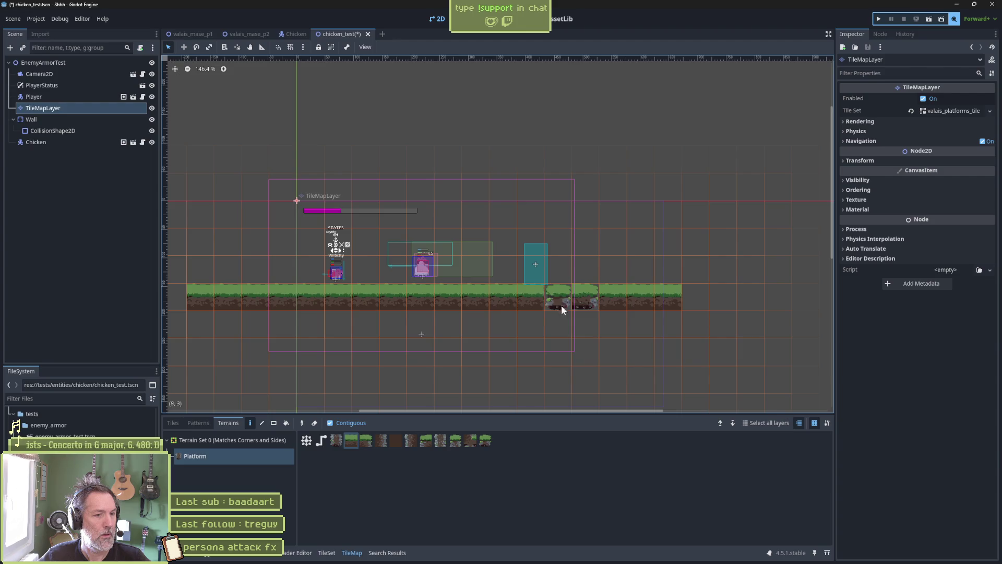
key(ctrl+s)
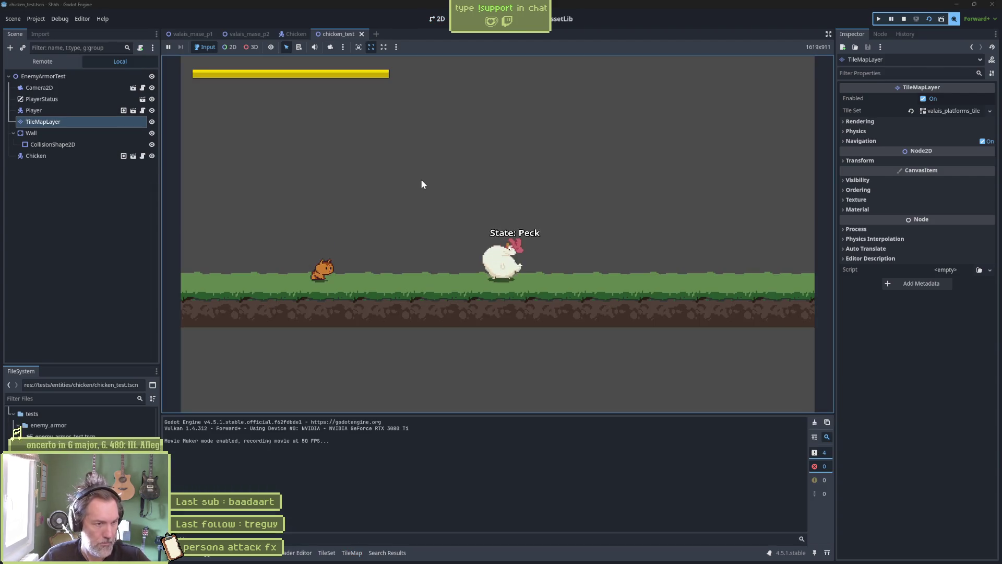
- Play-test the scene, running and jumping the cat around the chicken, then stop
key(Right)
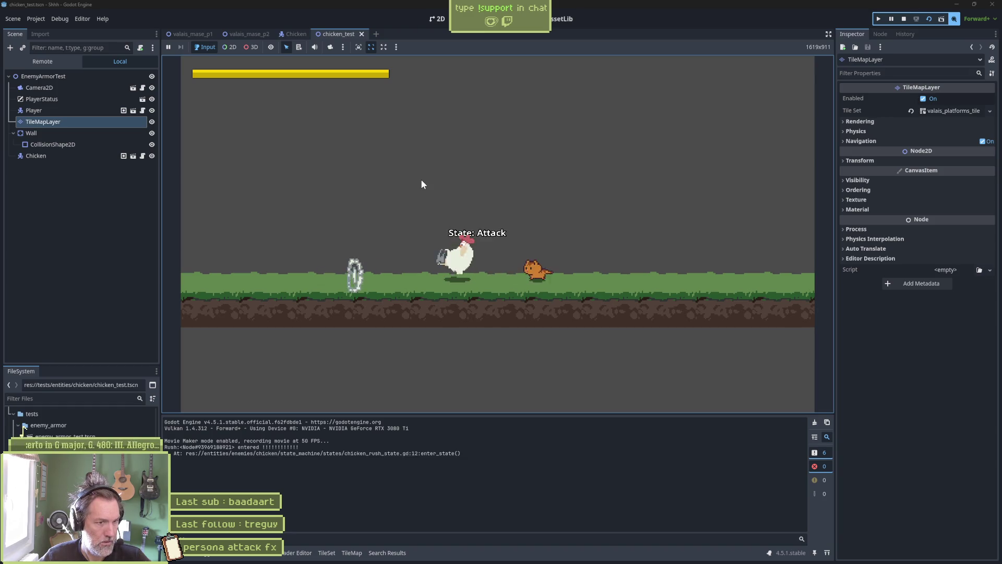
key(Left)
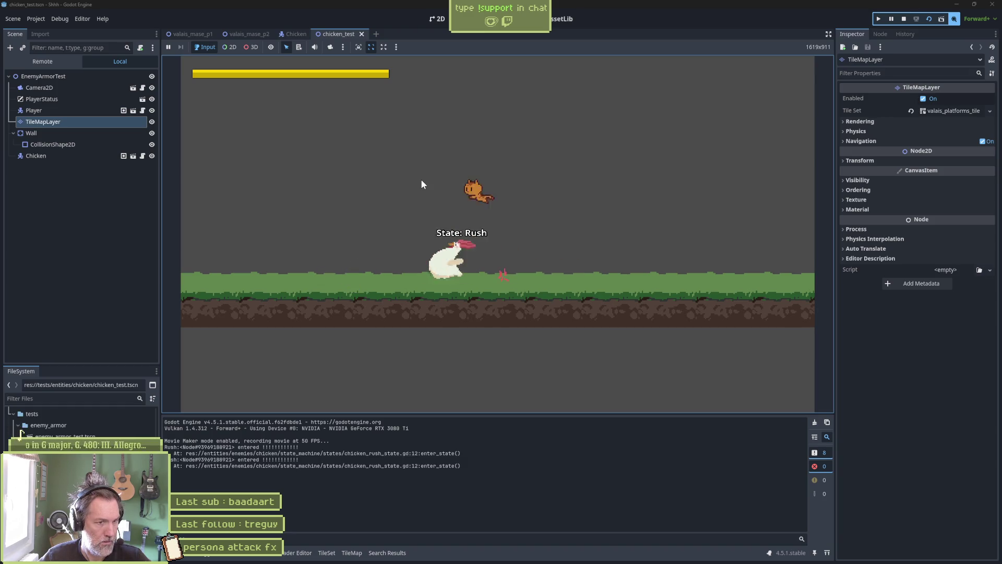
key(Right)
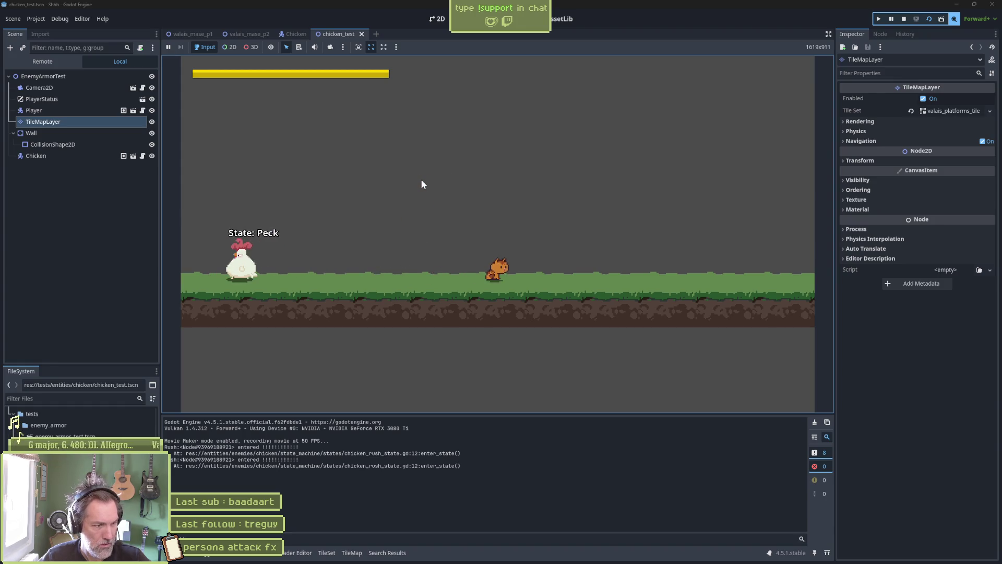
key(Left)
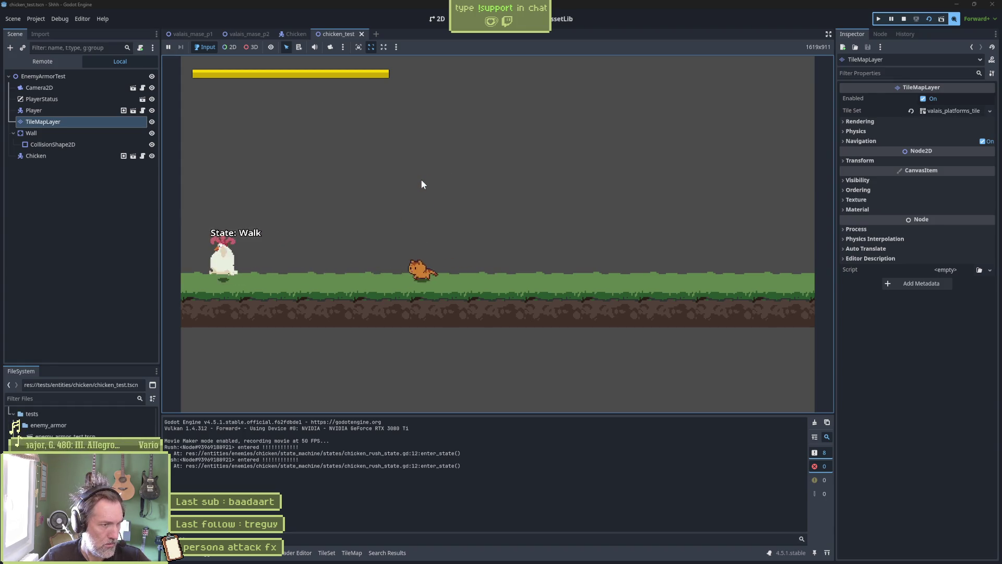
key(Left)
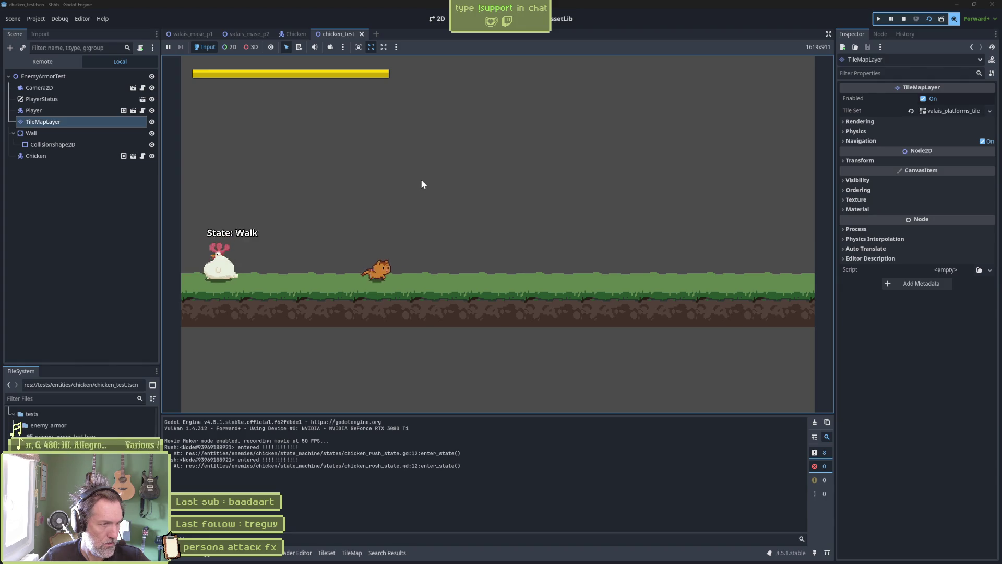
key(Left)
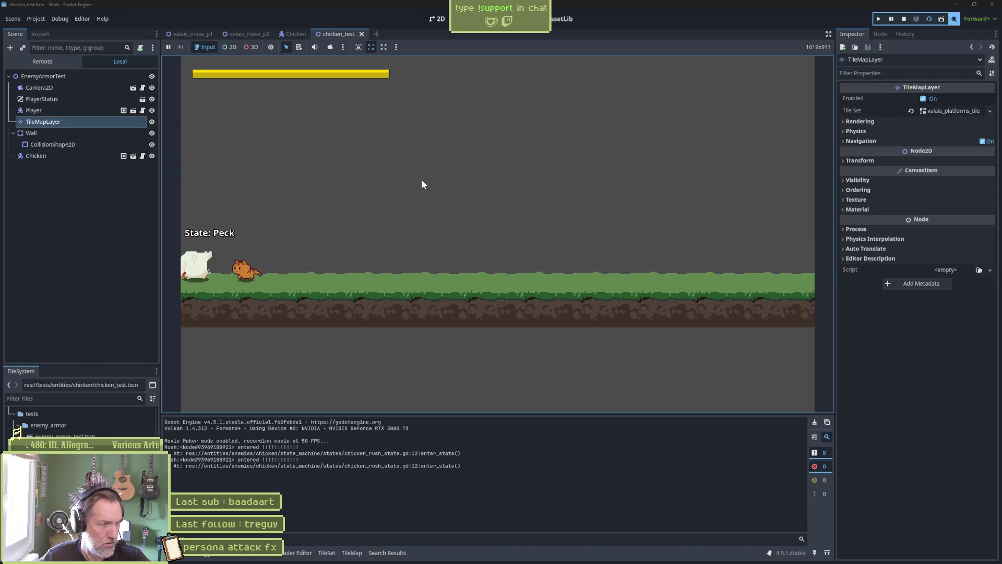
key(F8)
key(F6)
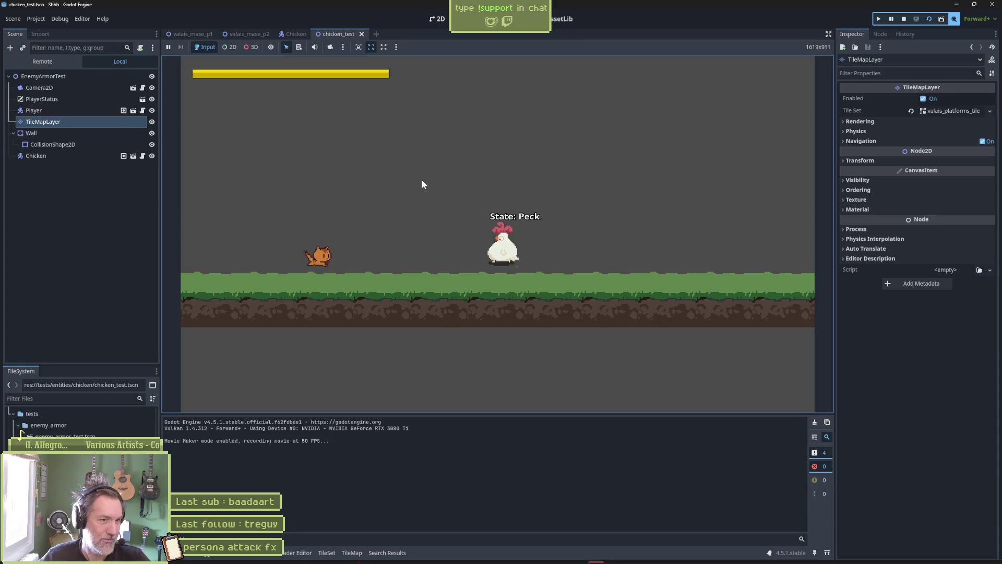
key(F8)
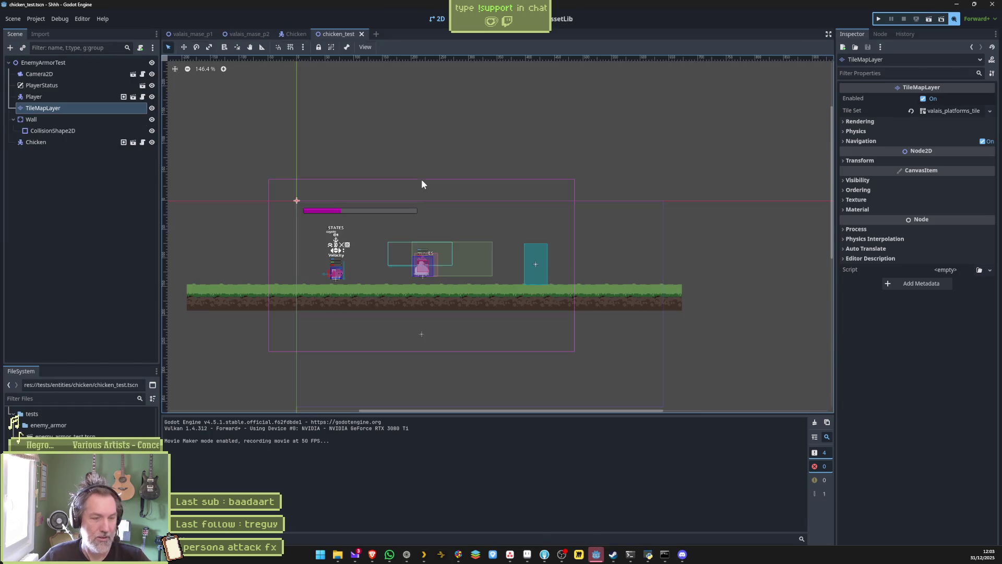
- Move the Camera2D left to x 82
click(57, 74)
key(w)
drag(467, 226, 392, 224)
- Rerun the test, jumping the cat over the chicken as it cycles Peck and Rush, then stop
key(F6)
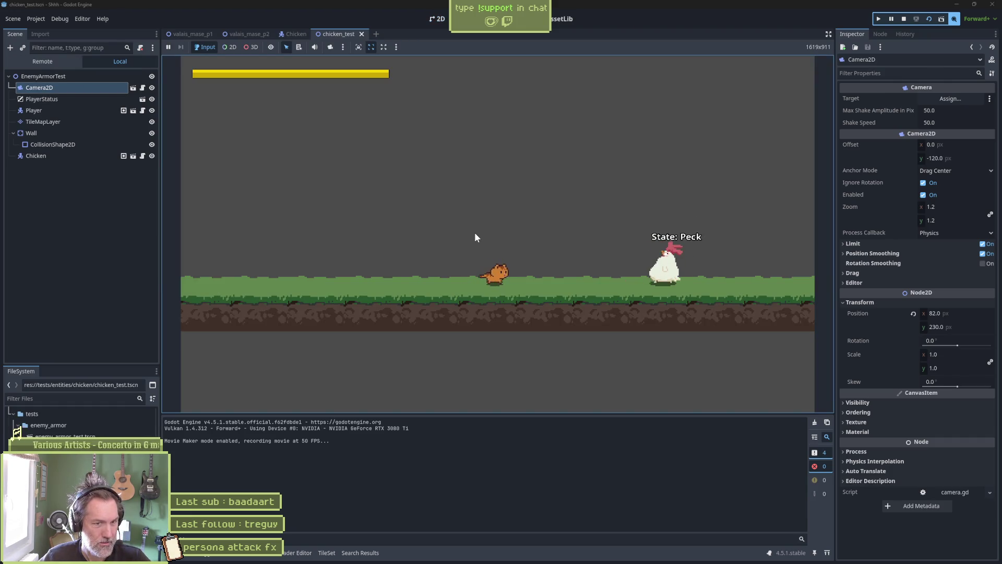
key(Right)
key(Left)
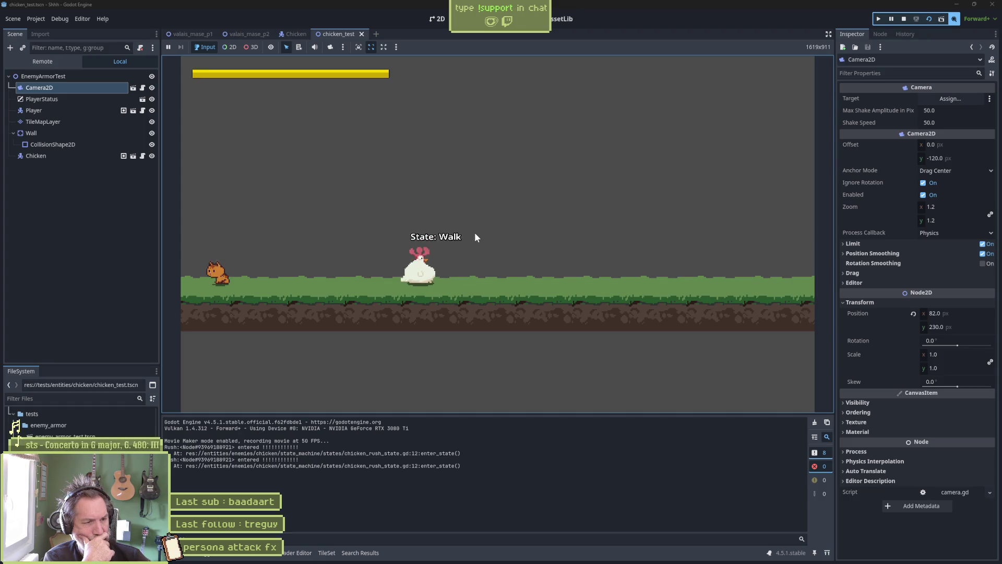
key(Right)
key(space)
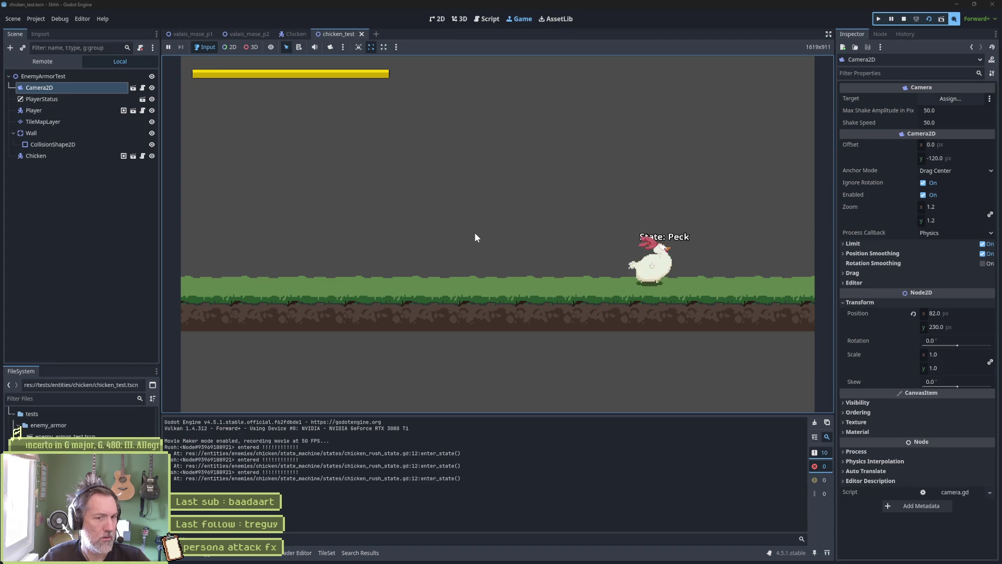
key(Left)
key(space)
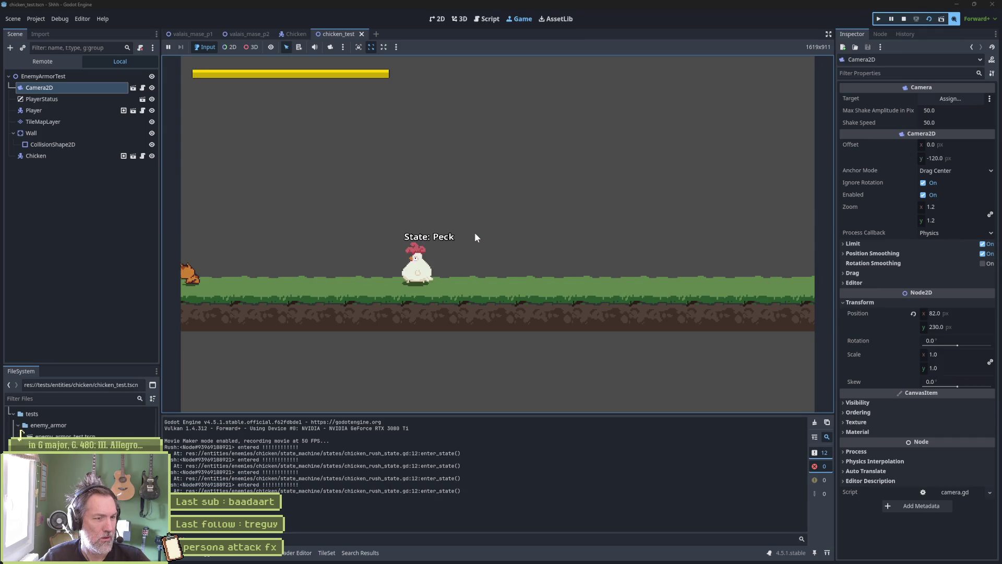
key(Right)
key(space)
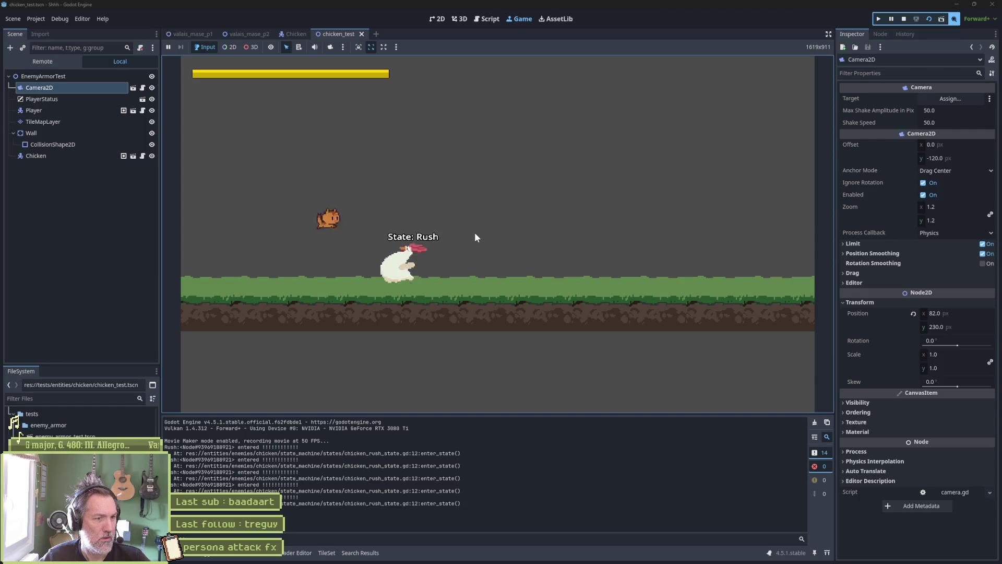
key(space)
key(Right)
key(space)
key(Left)
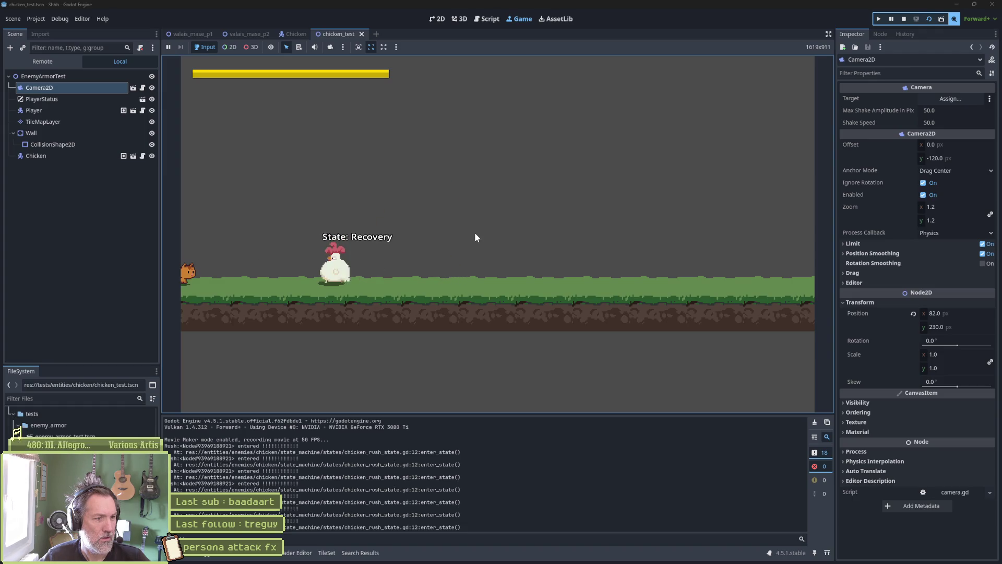
key(Right)
key(space)
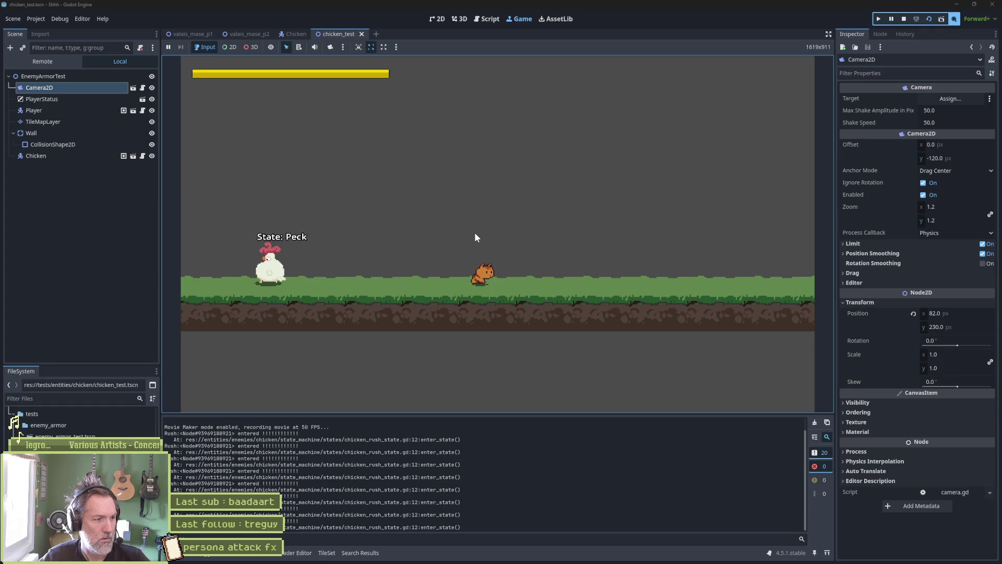
key(Left)
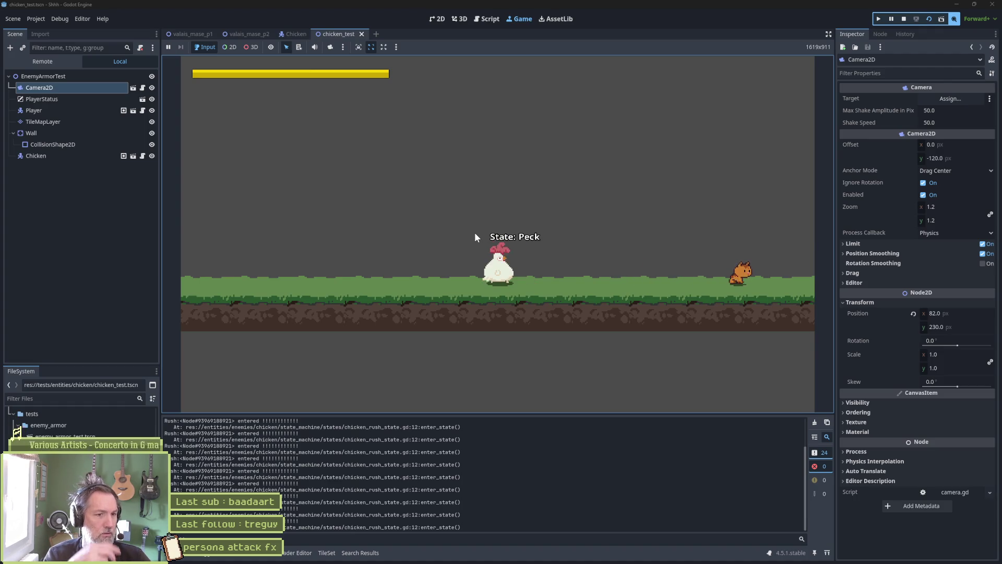
key(F8)
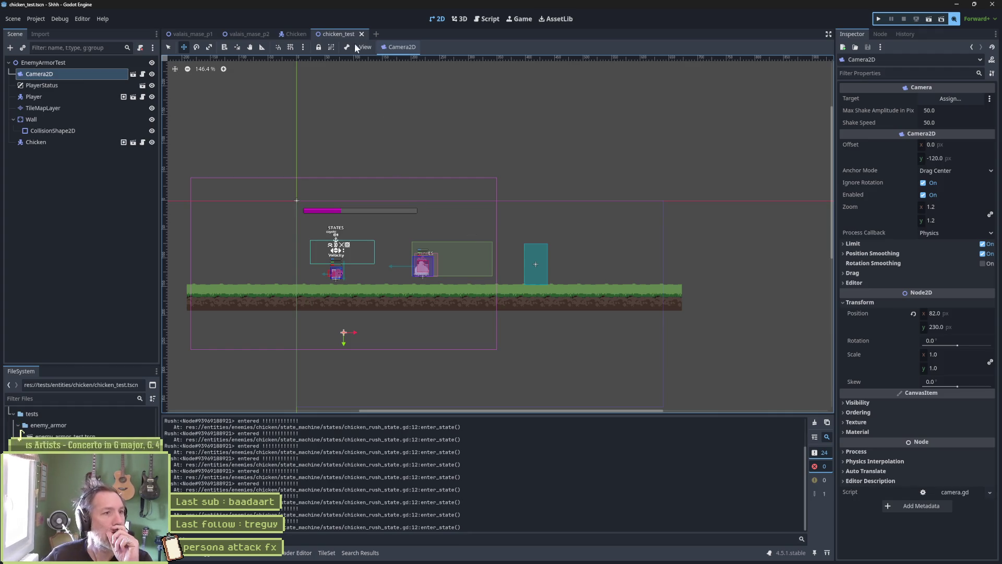
click(489, 19)
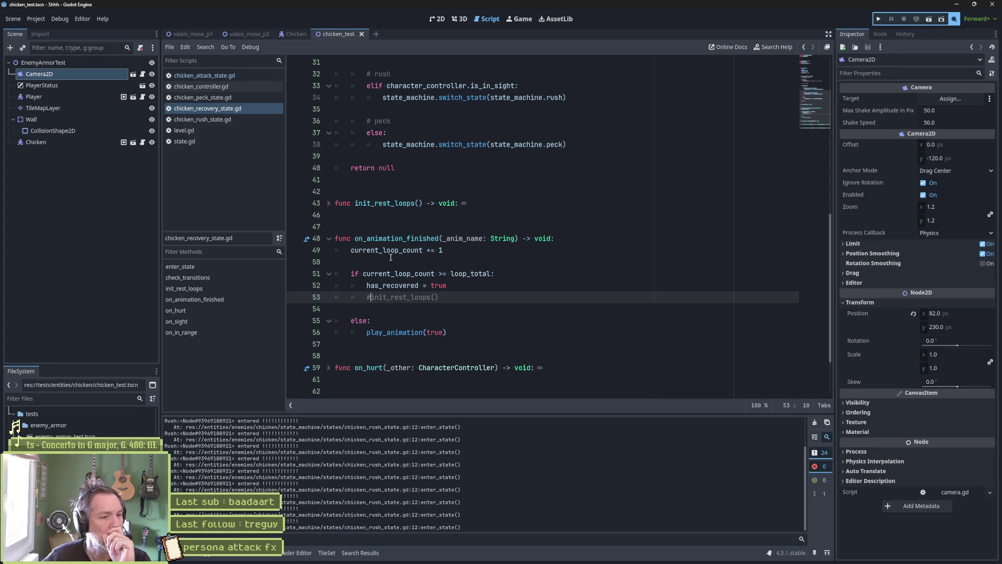
- Remove the debug print line from chicken_rush_state.gd and review the Peck and Attack transitions
click(221, 120)
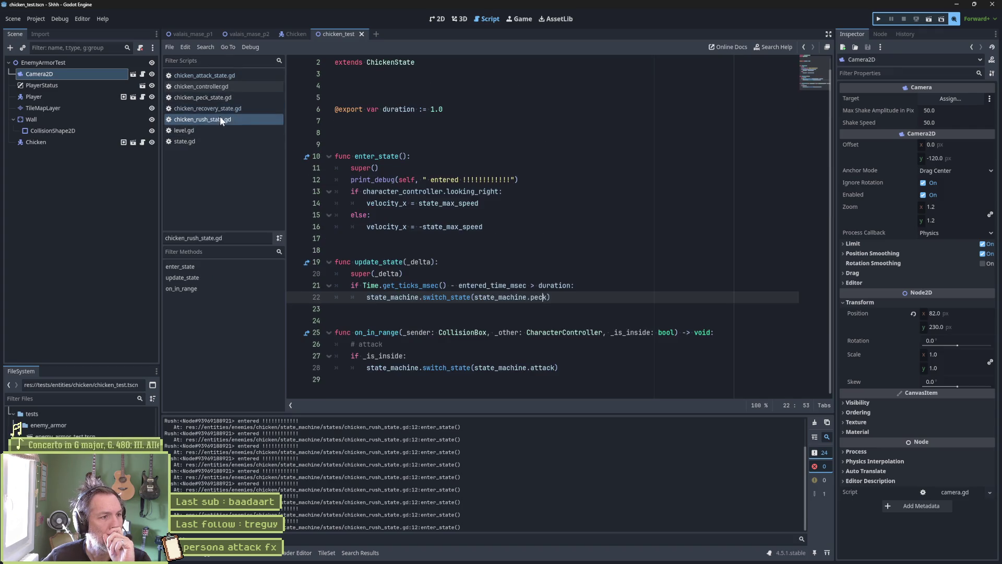
click(564, 190)
key(Up)
key(ctrl+shift+k)
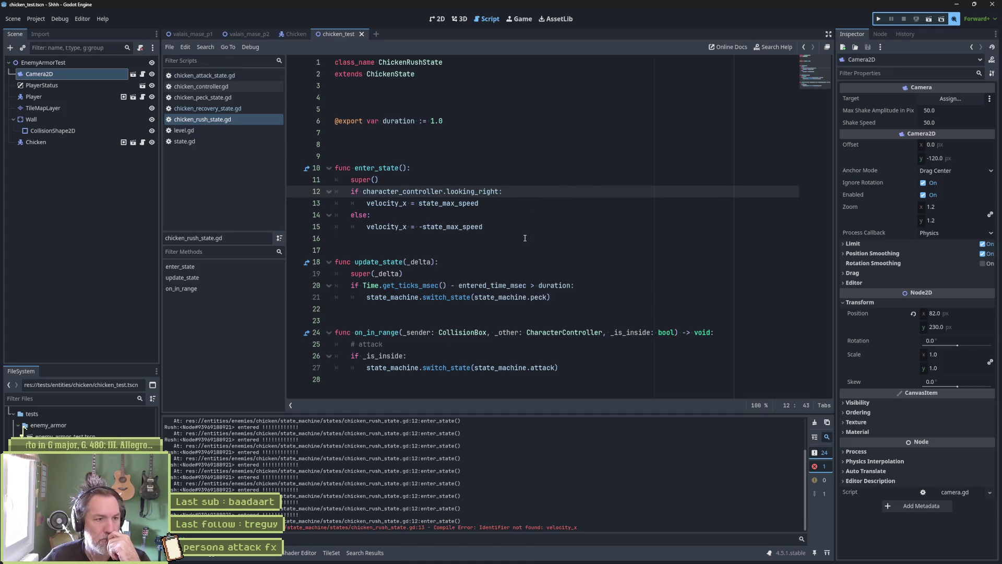
drag(551, 298, 380, 295)
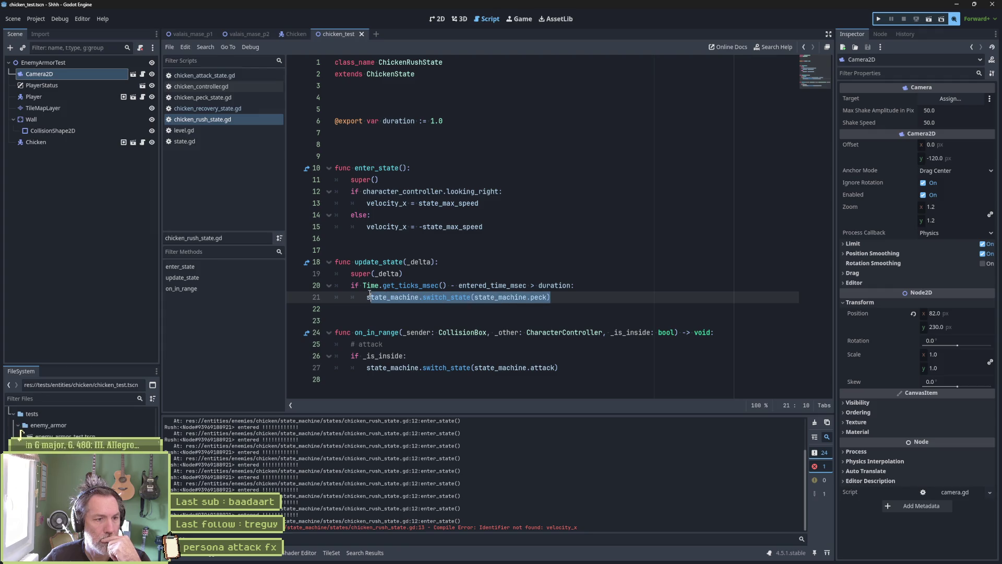
drag(374, 332, 498, 334)
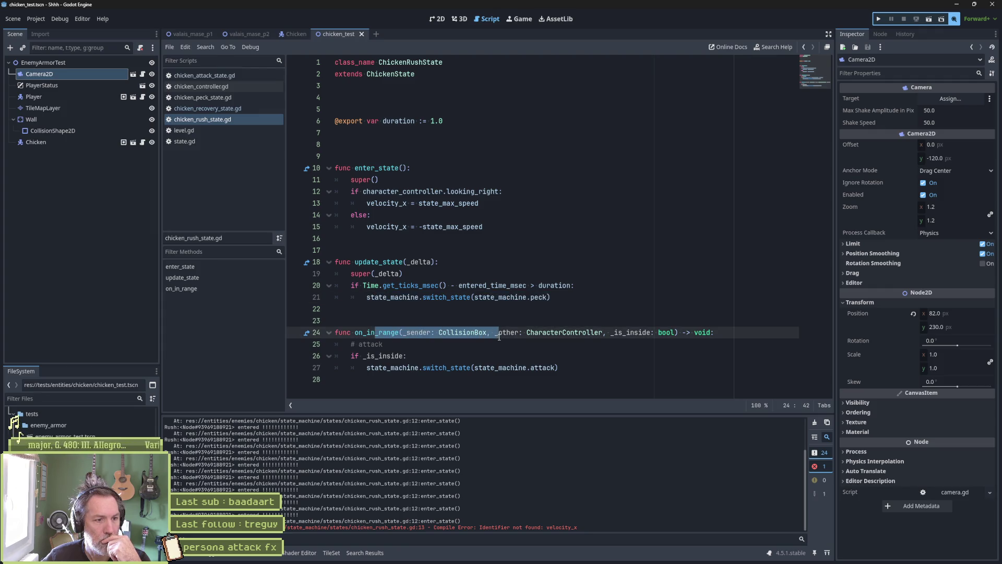
drag(473, 367, 584, 378)
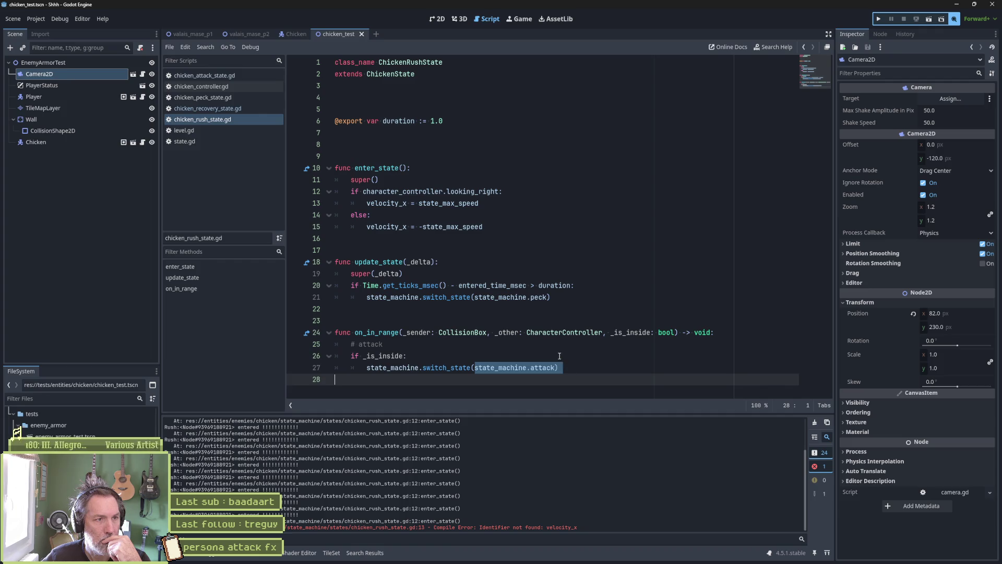
click(498, 324)
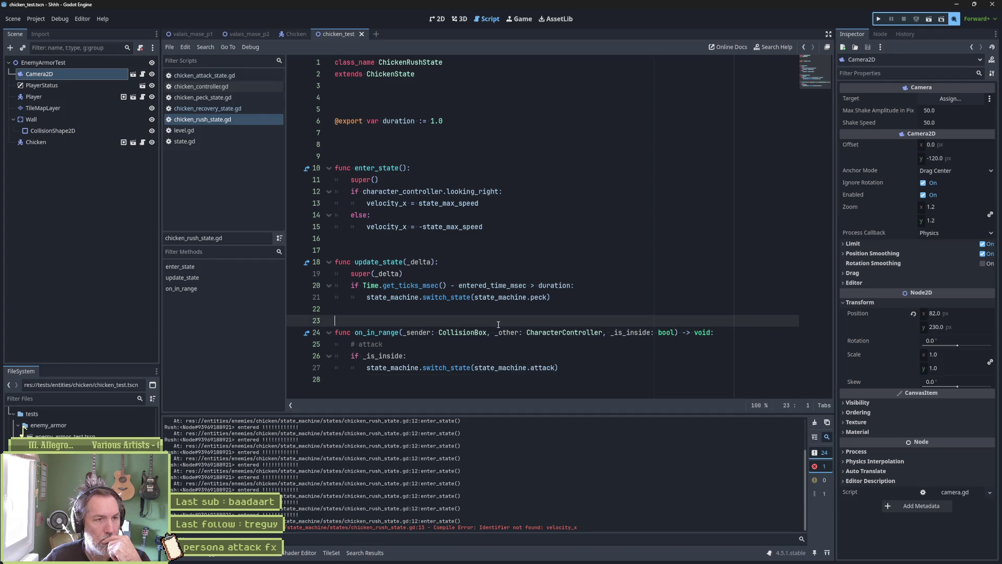
- Rename duration to duration_msec (1000.0), use it in the line 20 timeout check, and save
click(431, 125)
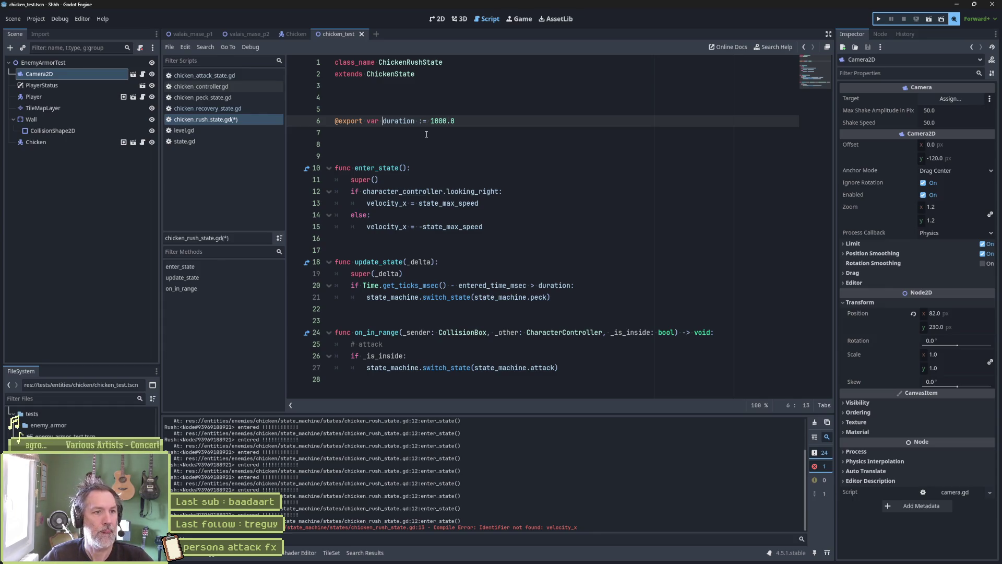
key(ctrl+shift+Right)
key(Right)
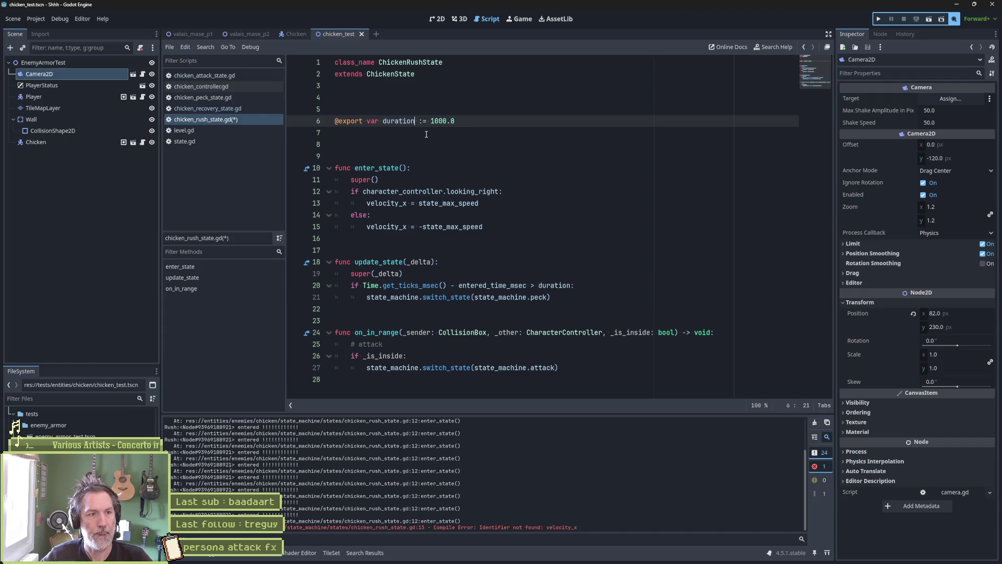
text(_mse)
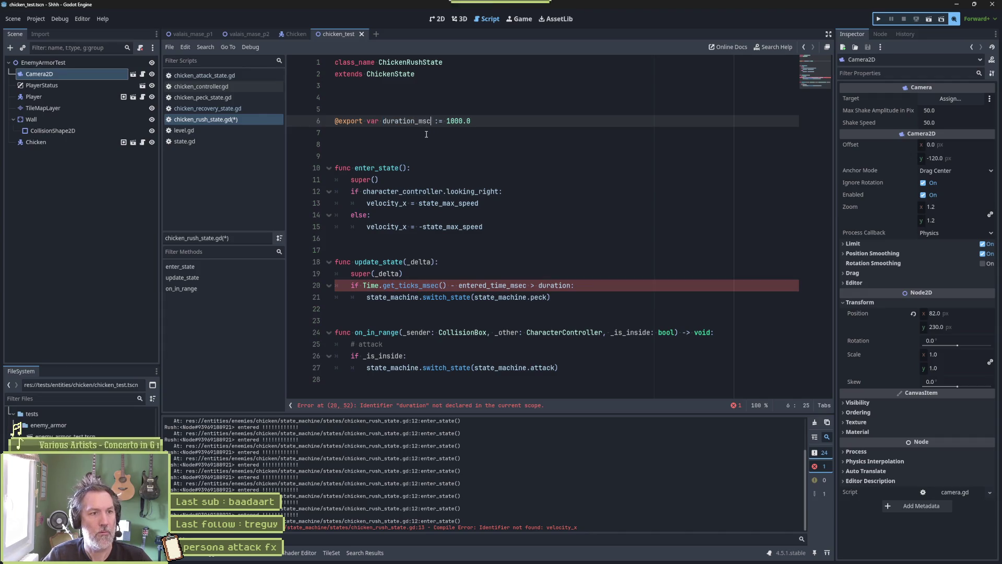
key(BackSpace)
text(ec)
double_click(404, 122)
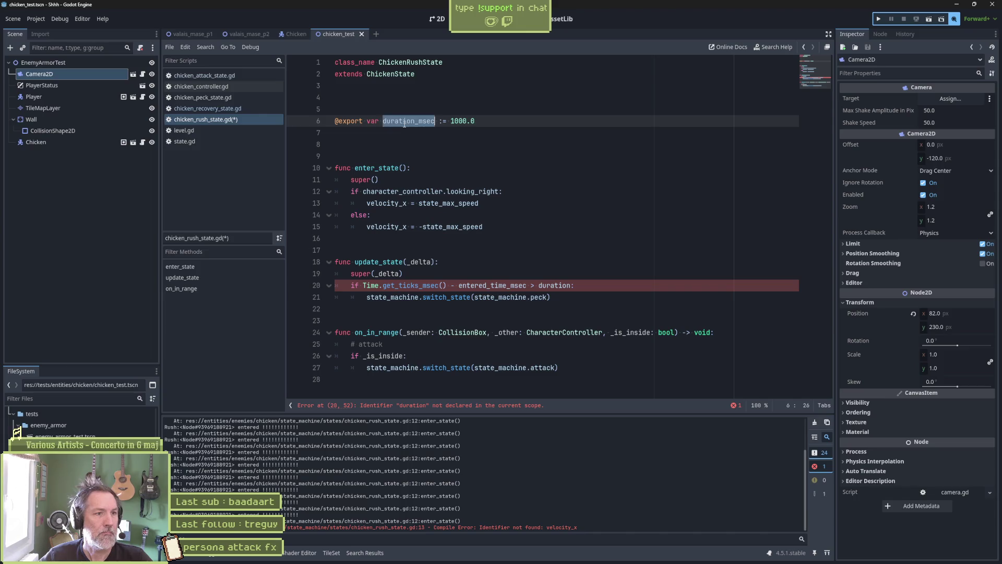
click(552, 284)
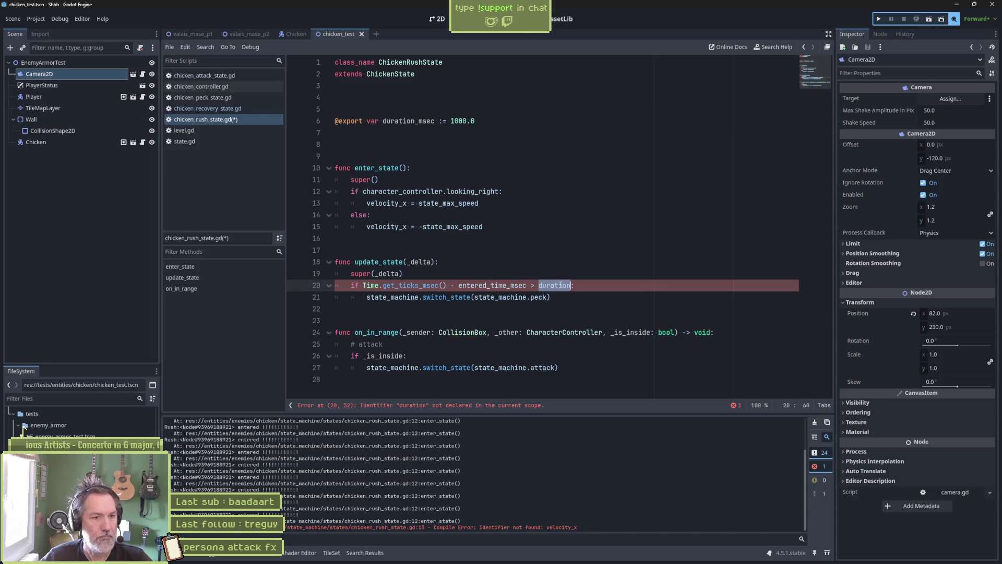
key(ctrl+s)
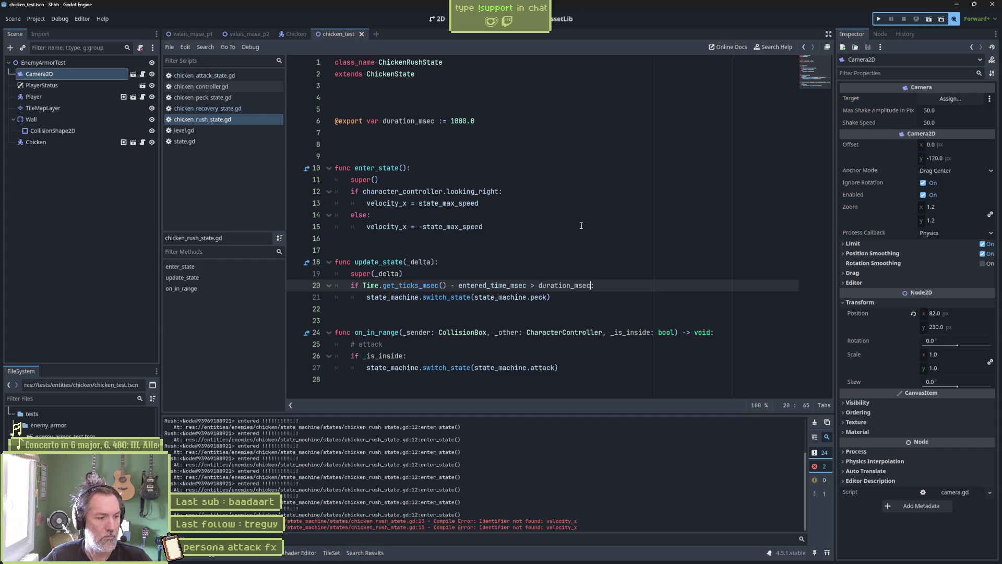
mouse_move(469, 559)
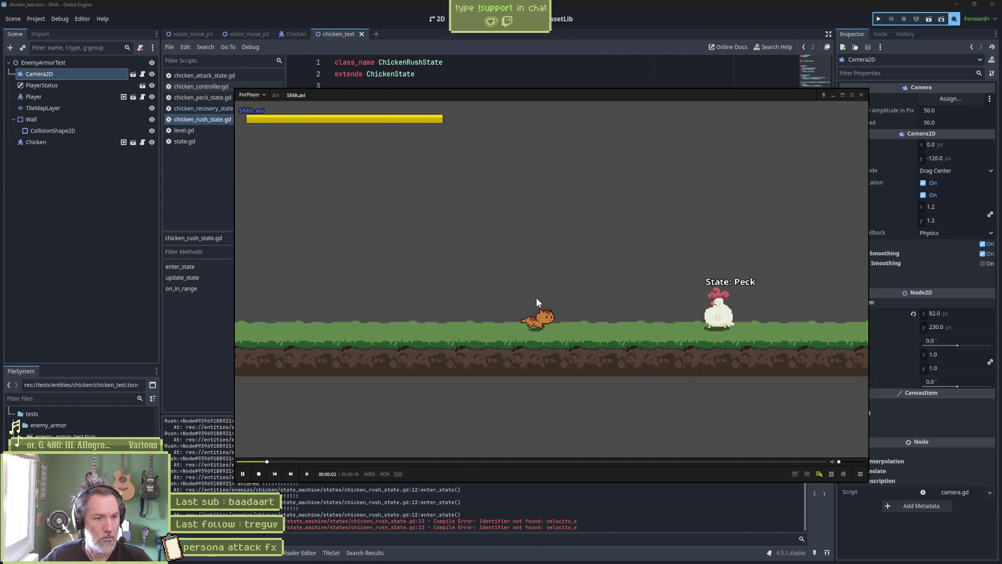
- Scrub the PotPlayer recording to the chicken rushing the cat, close it, and enable Visible Collision Shapes
key(Right)
key(Right)
key(Right)
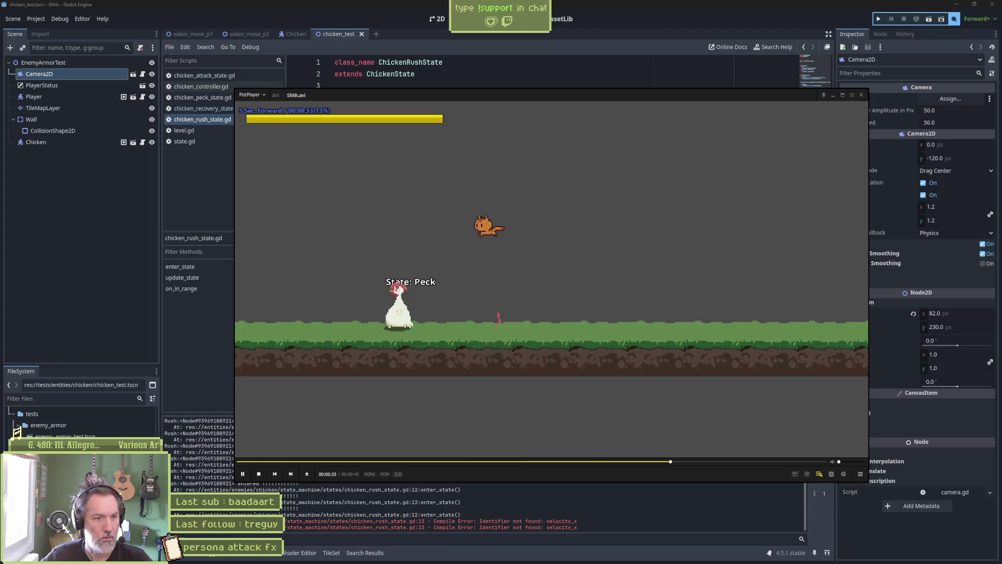
key(Right)
key(Right)
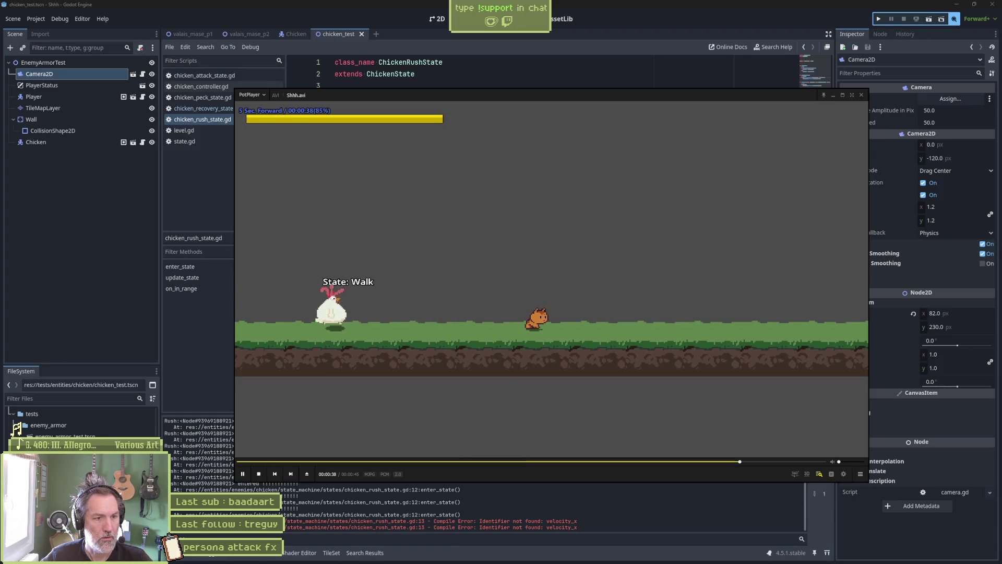
key(Left)
key(Left)
key(Left)
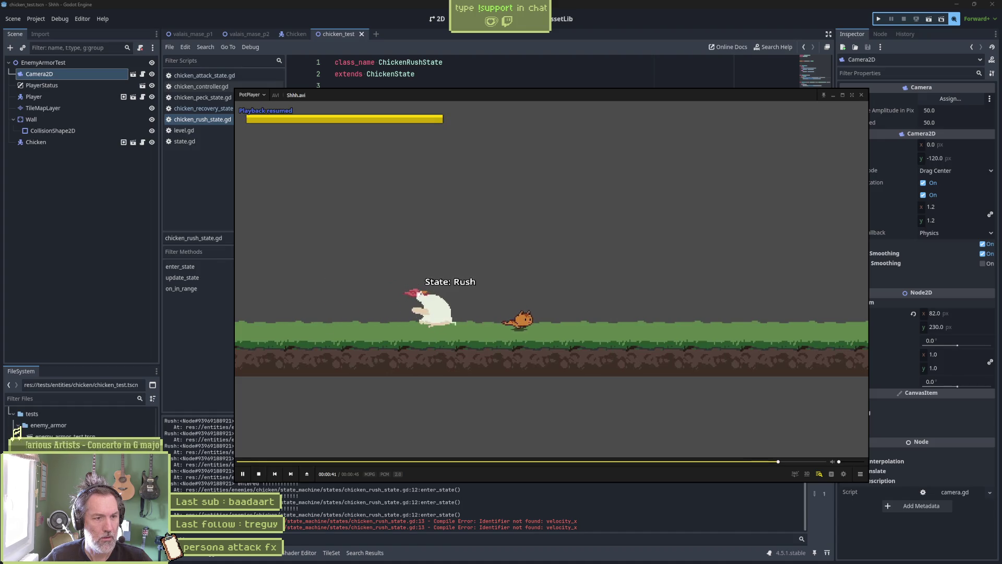
key(space)
key(f)
key(f)
key(f)
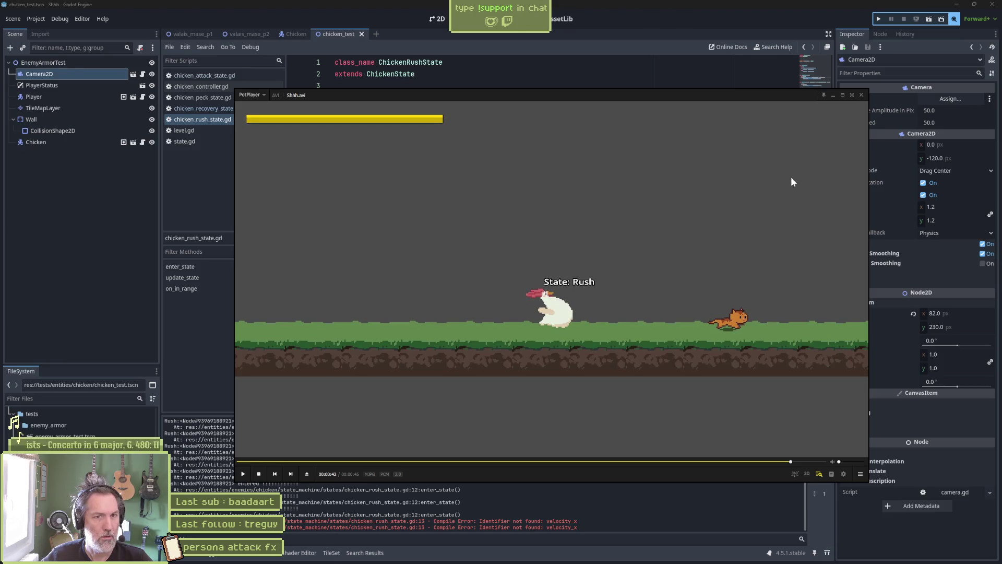
click(861, 95)
click(59, 20)
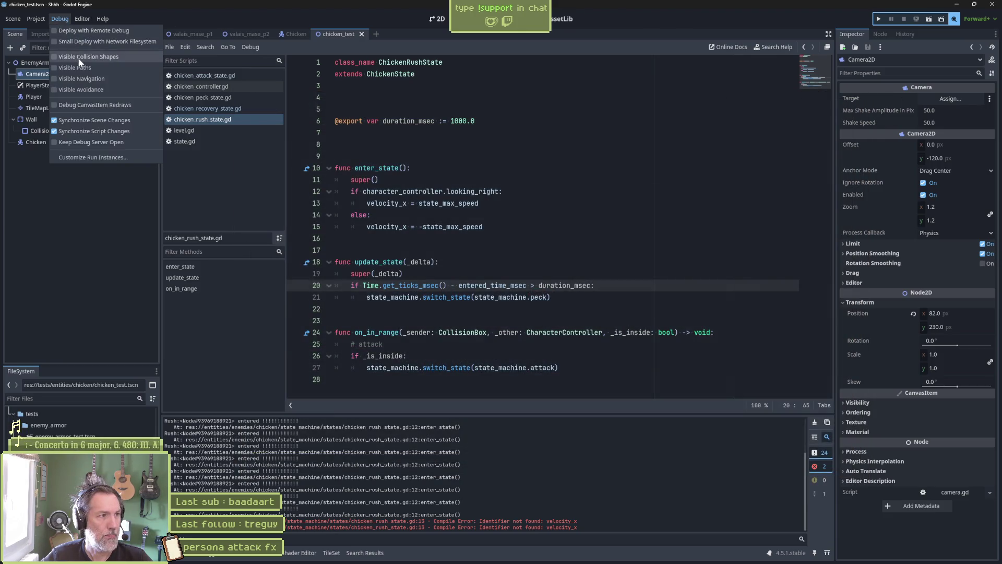
- Run the chicken_test scene, move the cat left toward the chicken, then stop the game
key(F6)
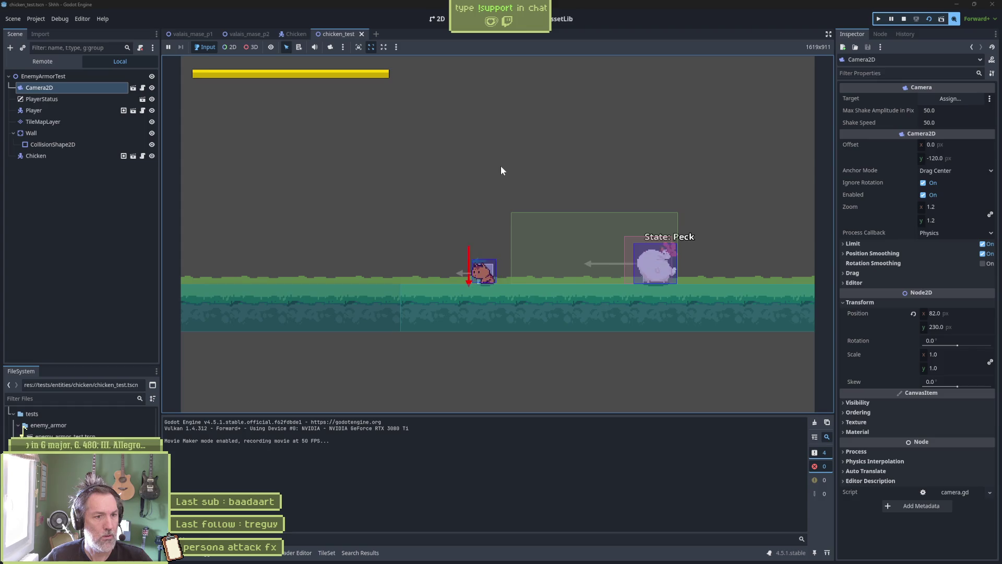
key(Left)
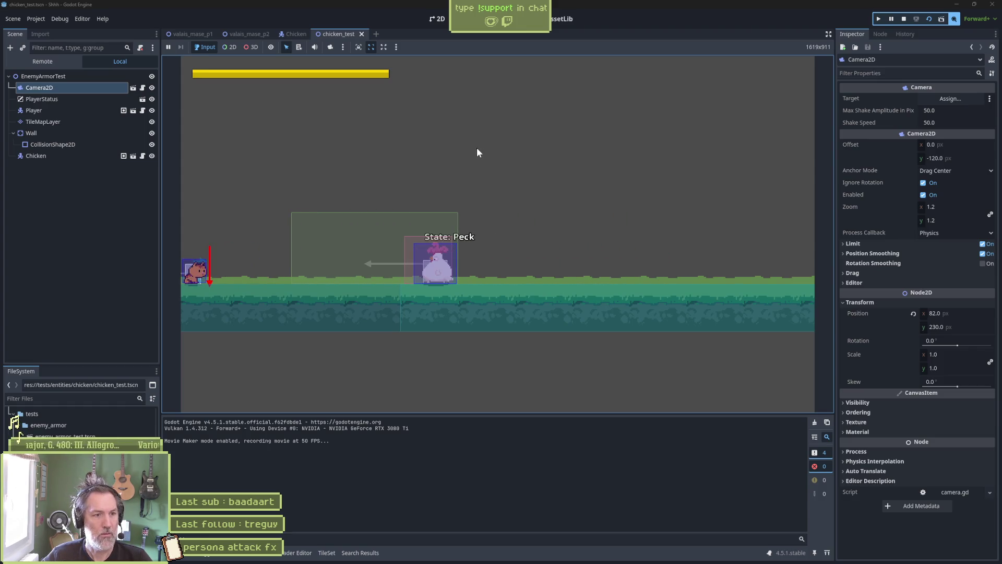
key(F8)
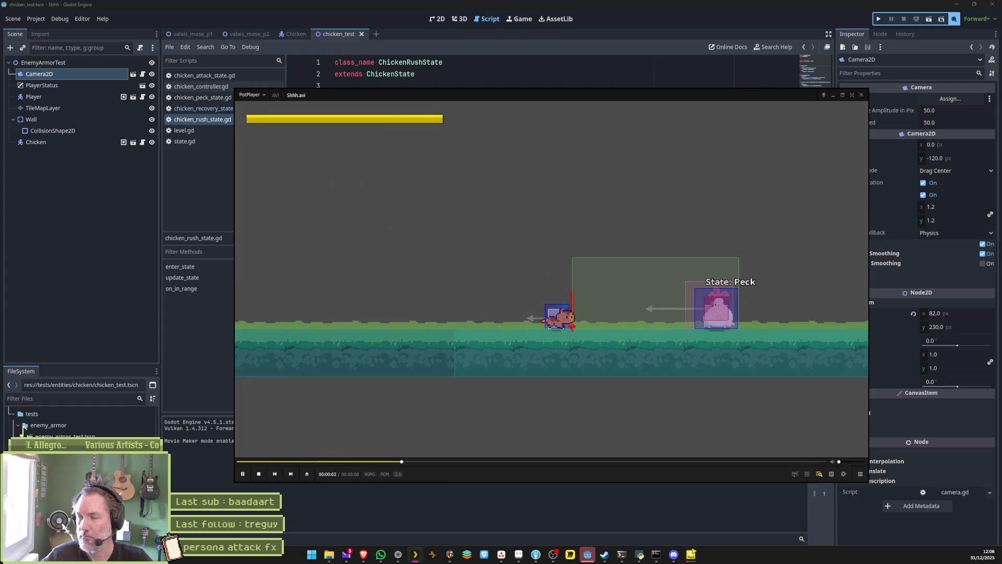
- Frame-step the paused recording to where the chicken's state changes from Peck to Rush, then close PotPlayer
click(774, 350)
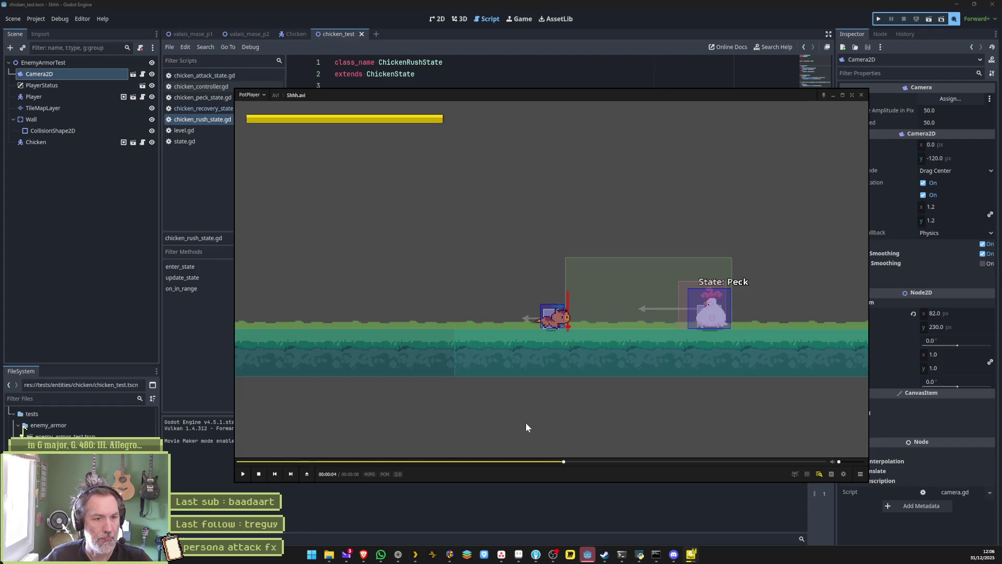
key(f)
key(f)
key(f)
key(f)
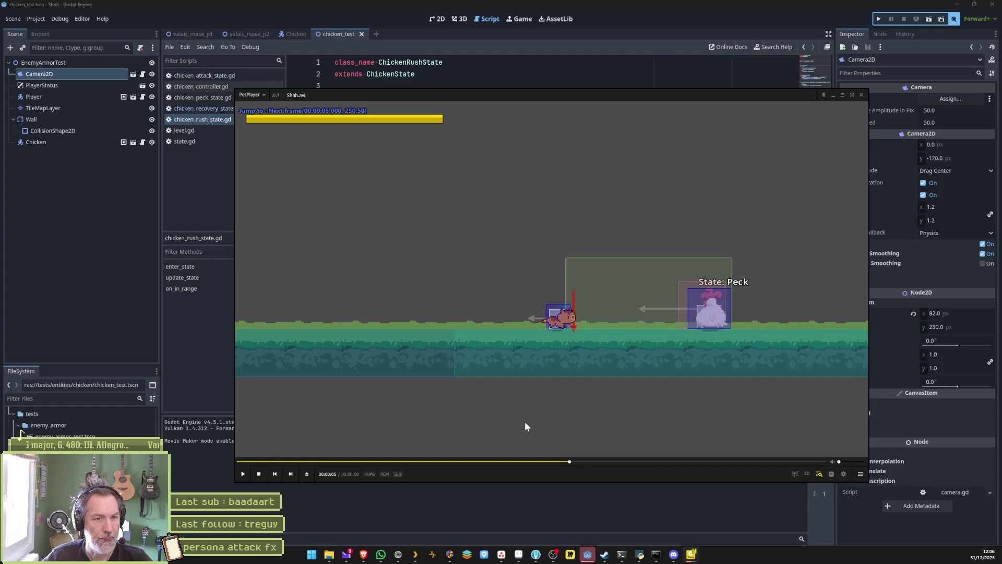
key(f)
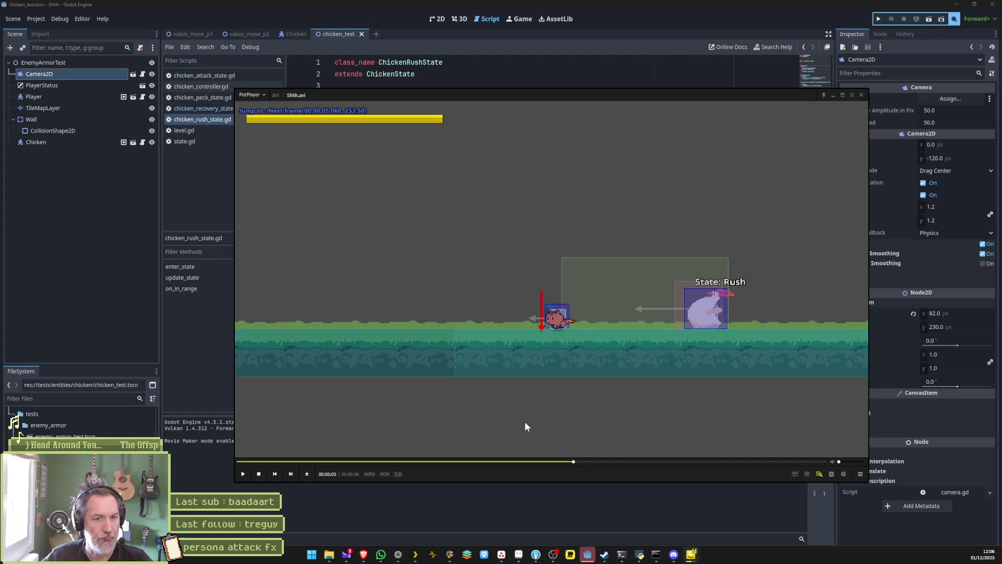
key(f)
key(f)
key(f)
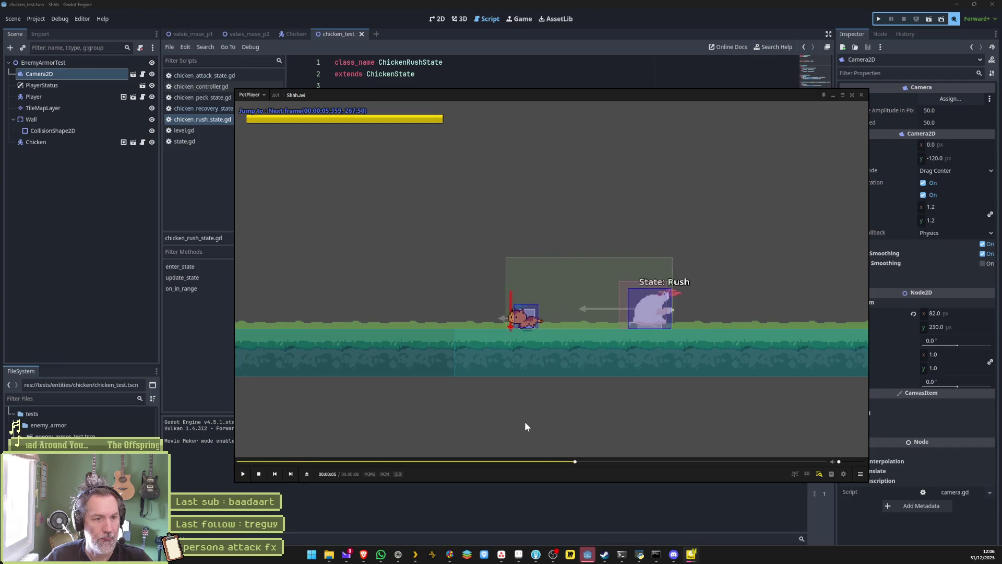
key(f)
key(f)
key(f)
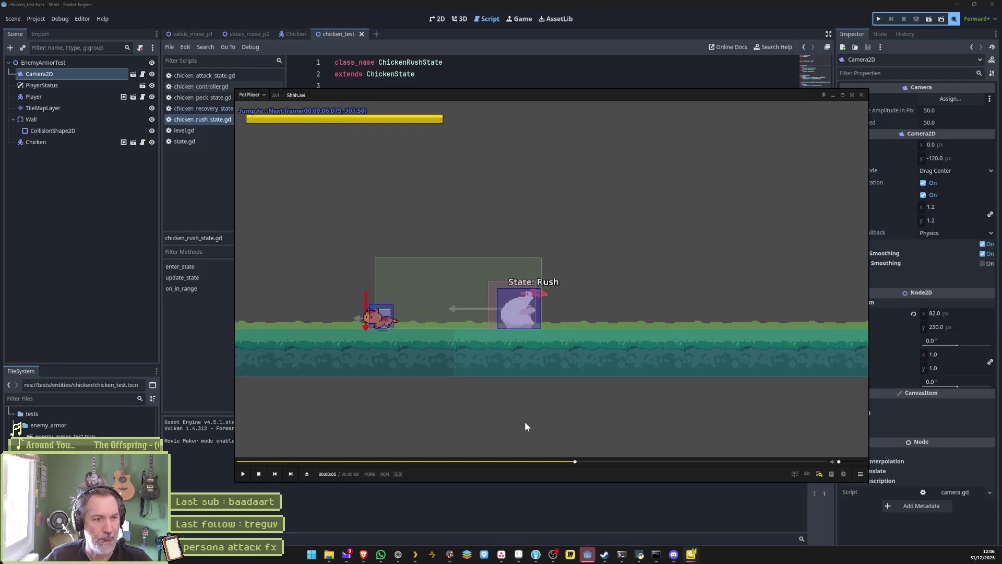
key(f)
key(f)
key(f)
key(d)
key(d)
key(d)
key(d)
key(f)
key(f)
key(f)
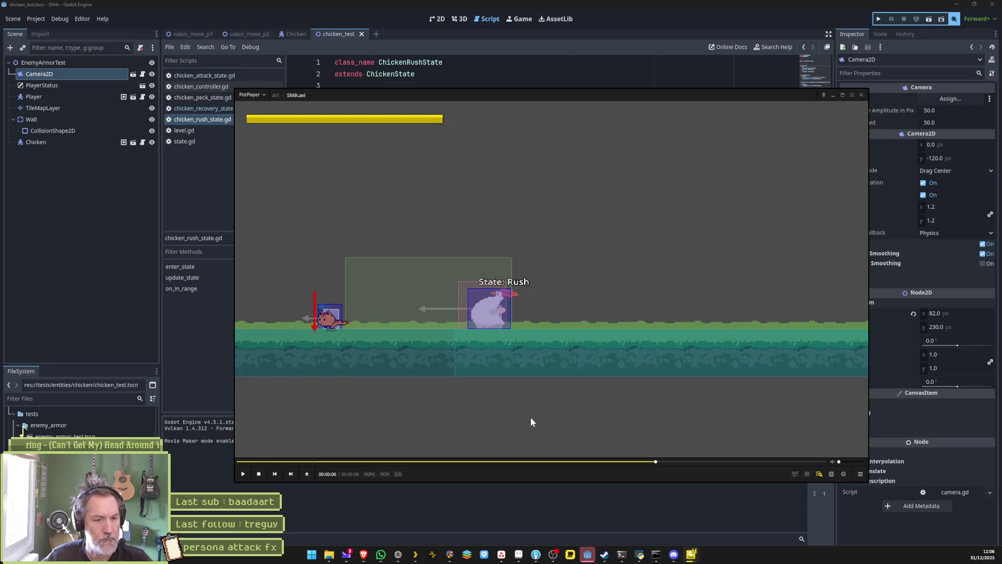
click(663, 48)
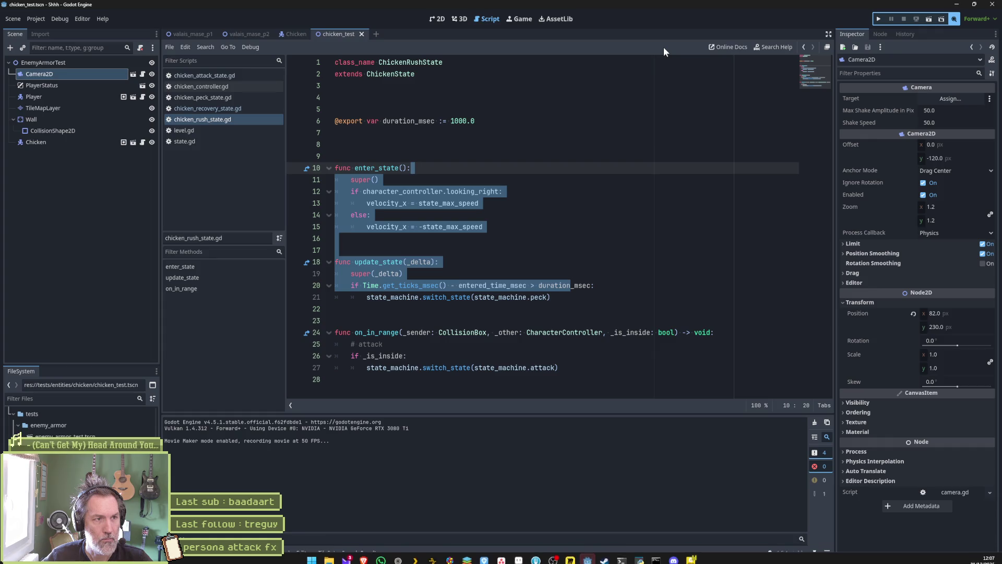
- Add print_debug(self, " rush timeout") on line 21 under the Rush timeout condition, save, and run the scene
click(210, 121)
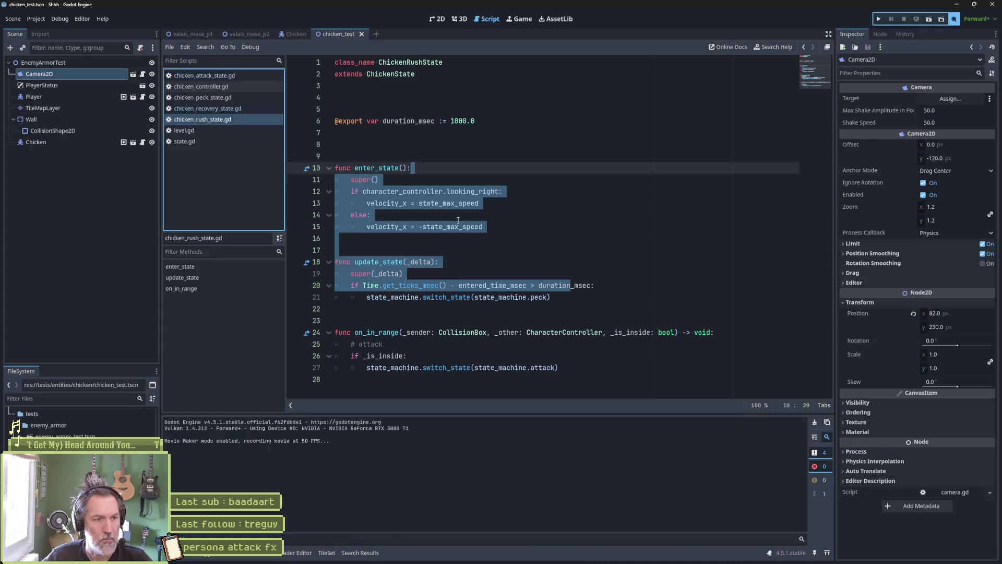
click(466, 284)
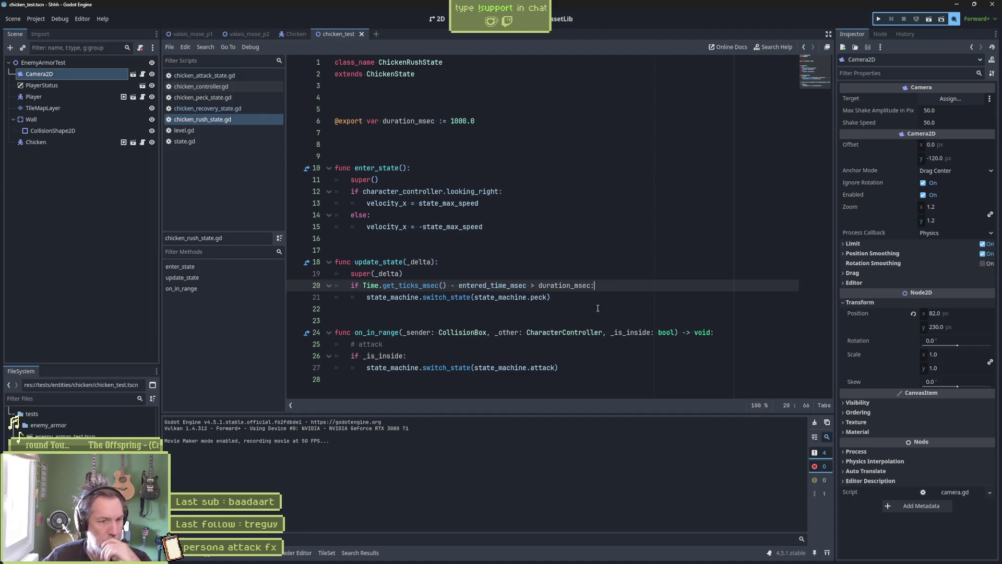
key(Return)
text(print_debug(")
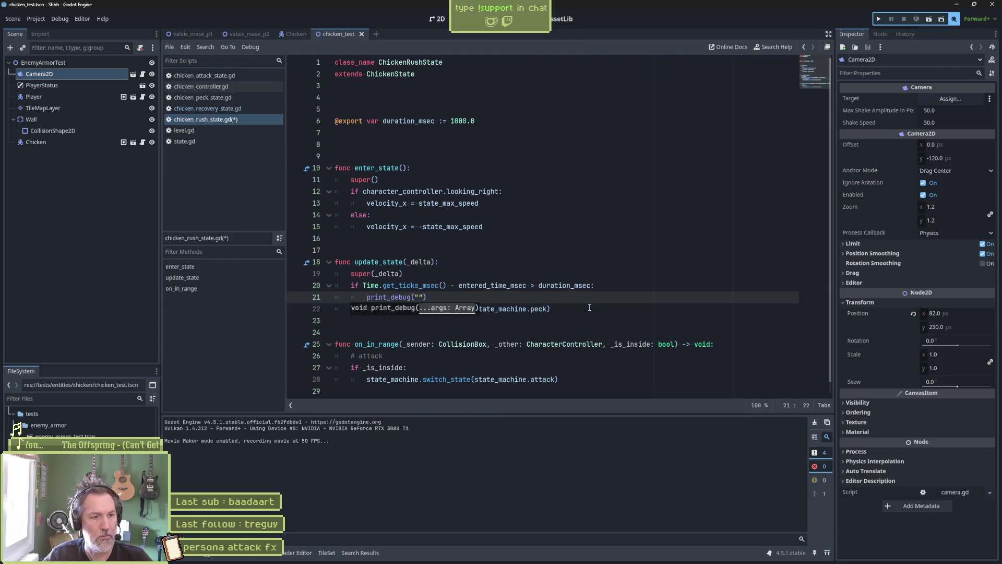
text(self)
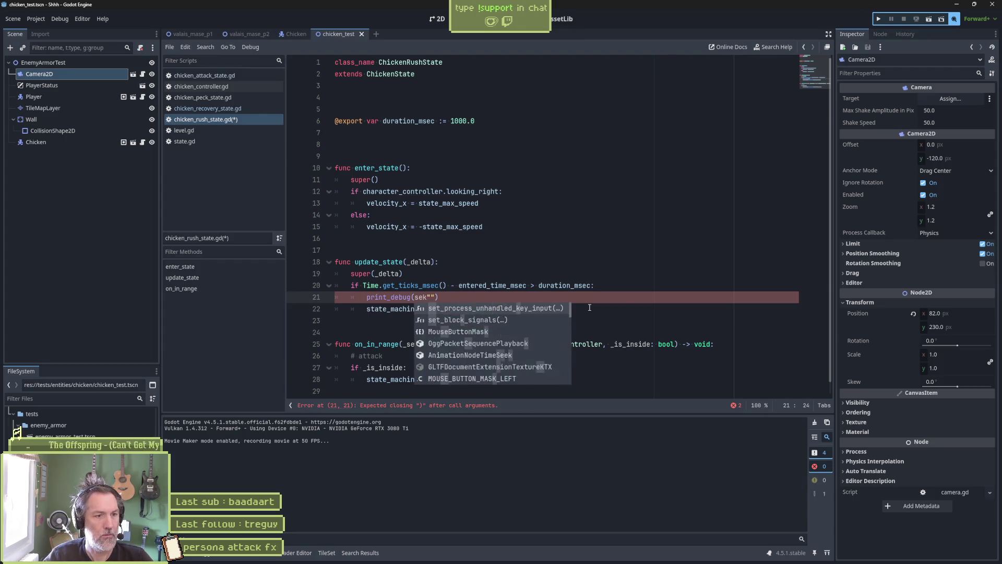
text(, " rush fin)
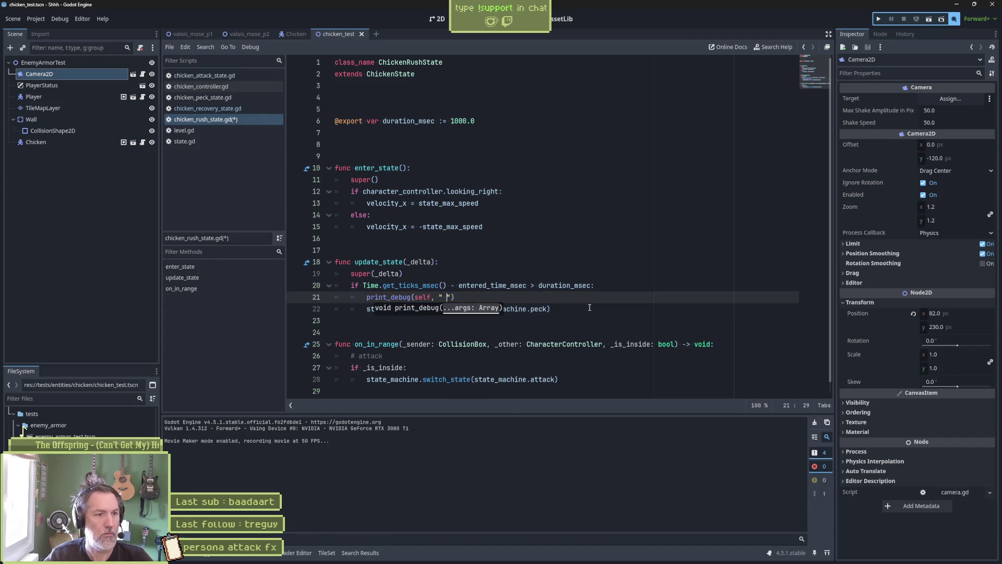
key(BackSpace)
key(BackSpace)
key(BackSpace)
text(timeout)
key(ctrl+s)
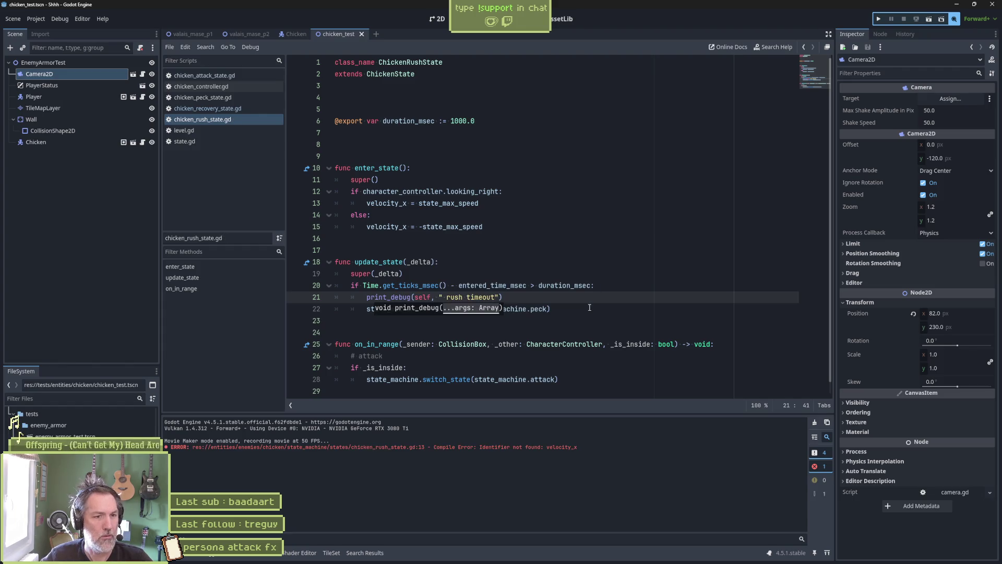
text("))
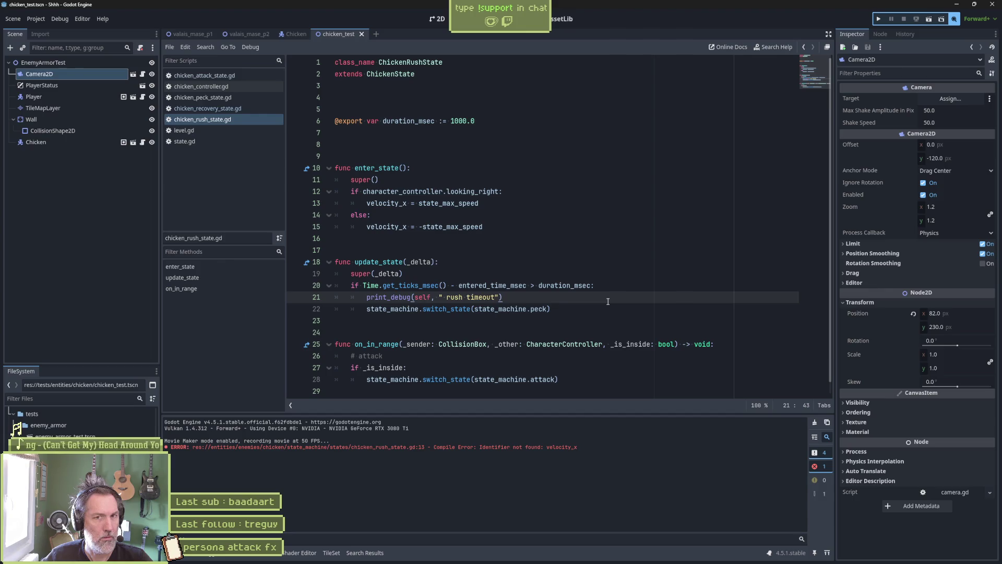
key(F6)
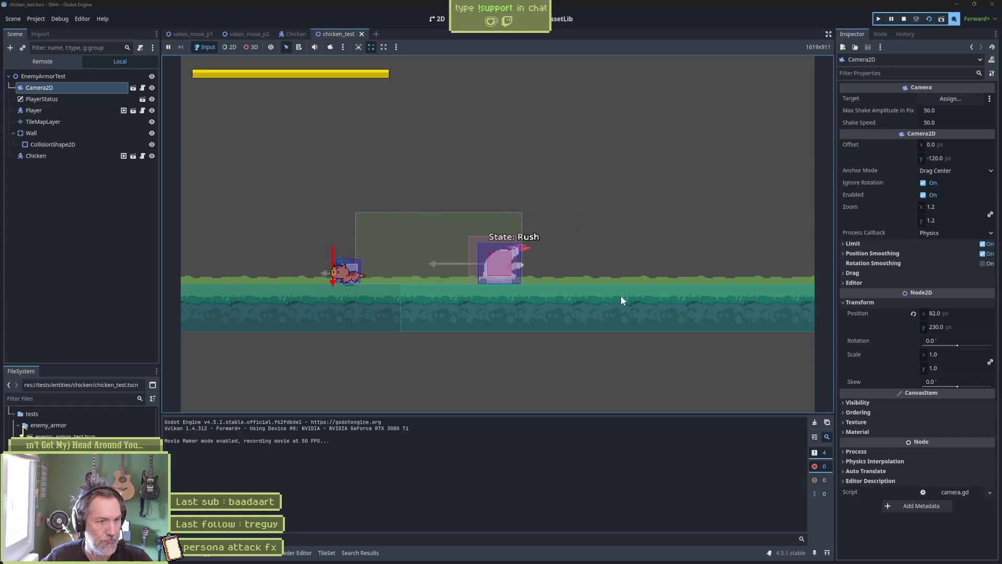
- Run and jump the cat around the chicken until rush timeout prints appear in the output
key(Right)
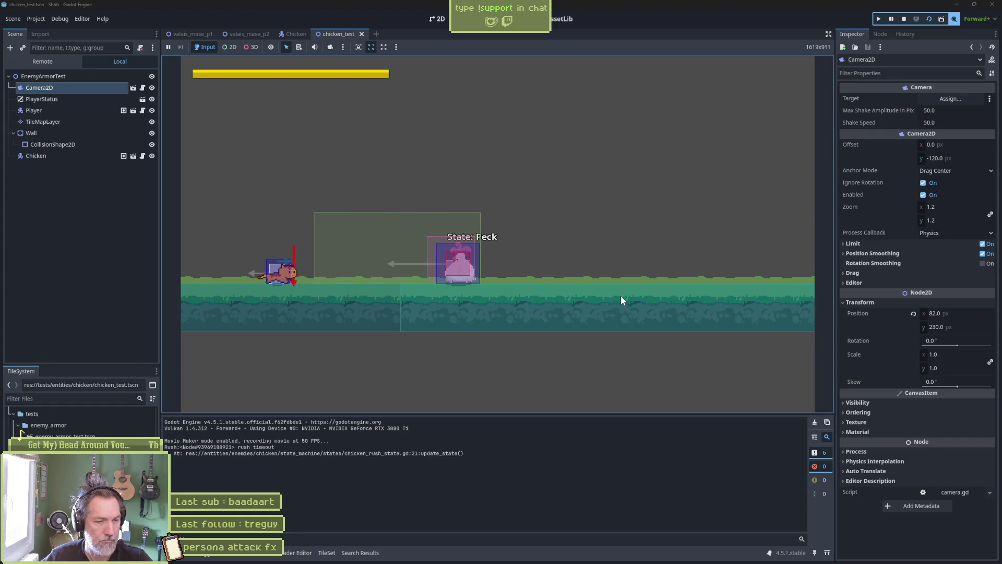
key(space)
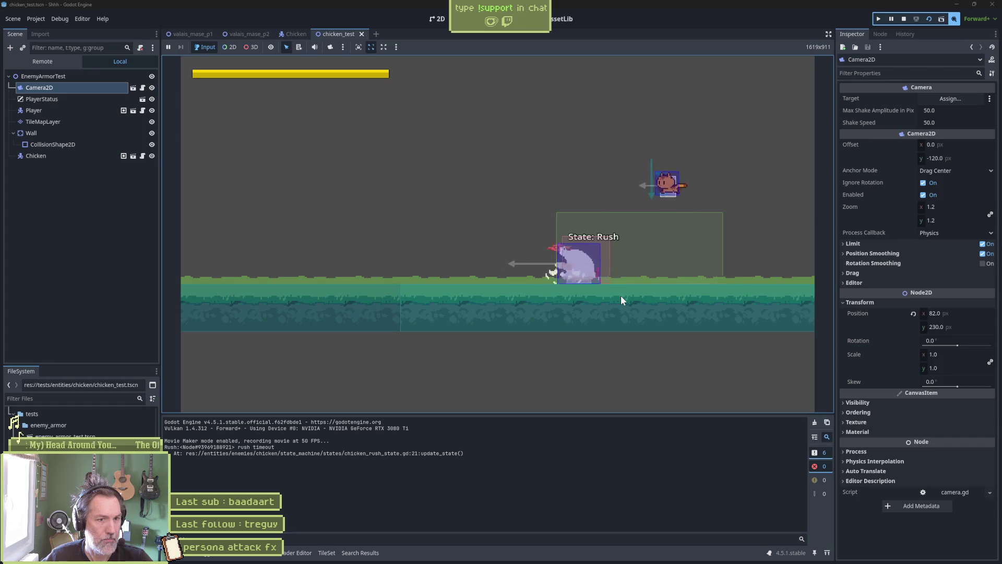
key(space)
key(Left)
key(Right)
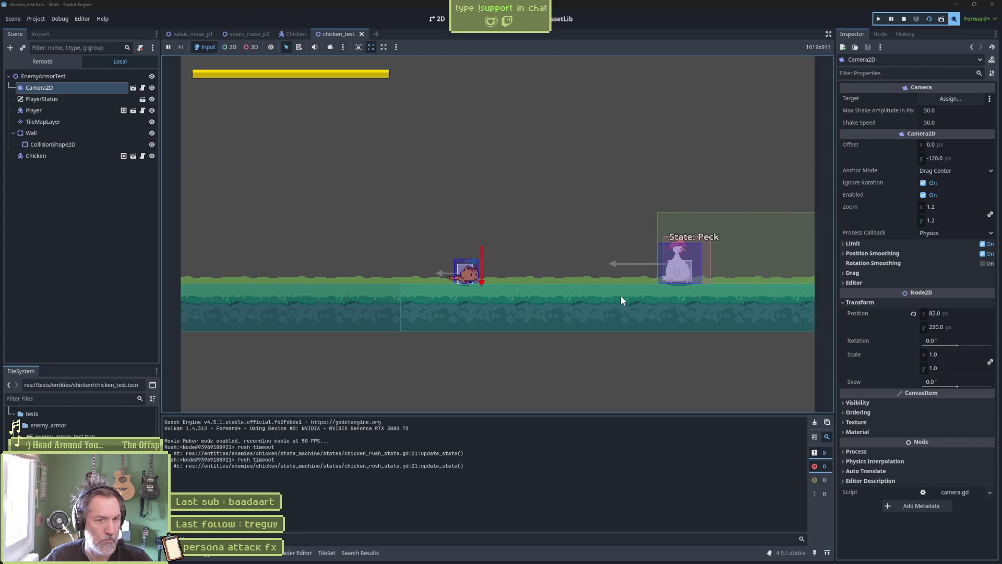
key(space)
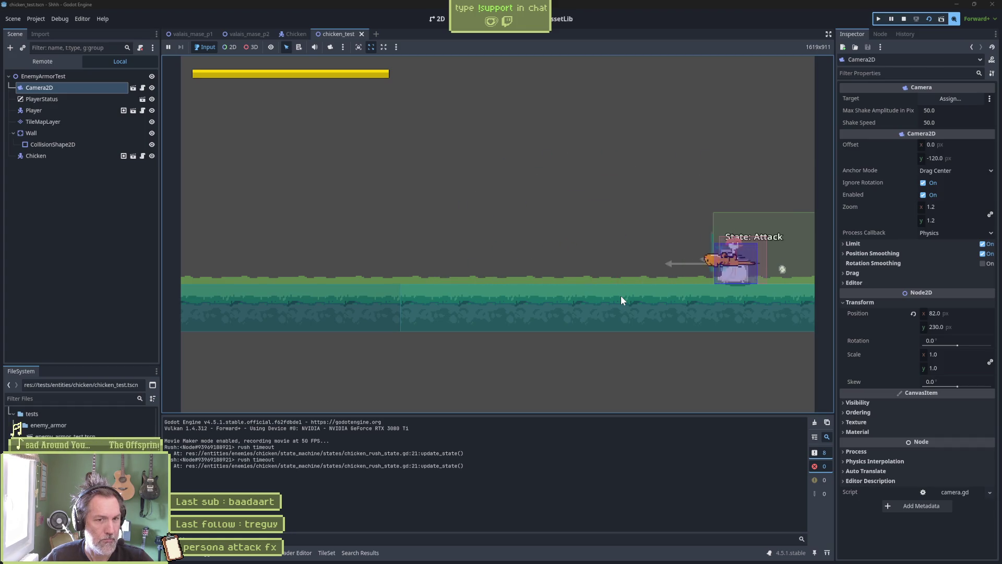
key(Right)
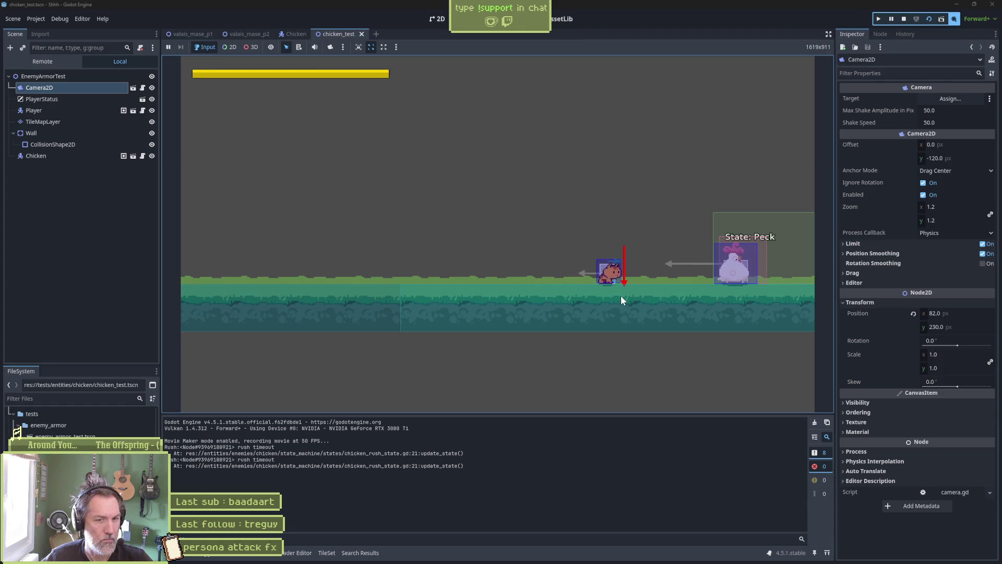
key(Right)
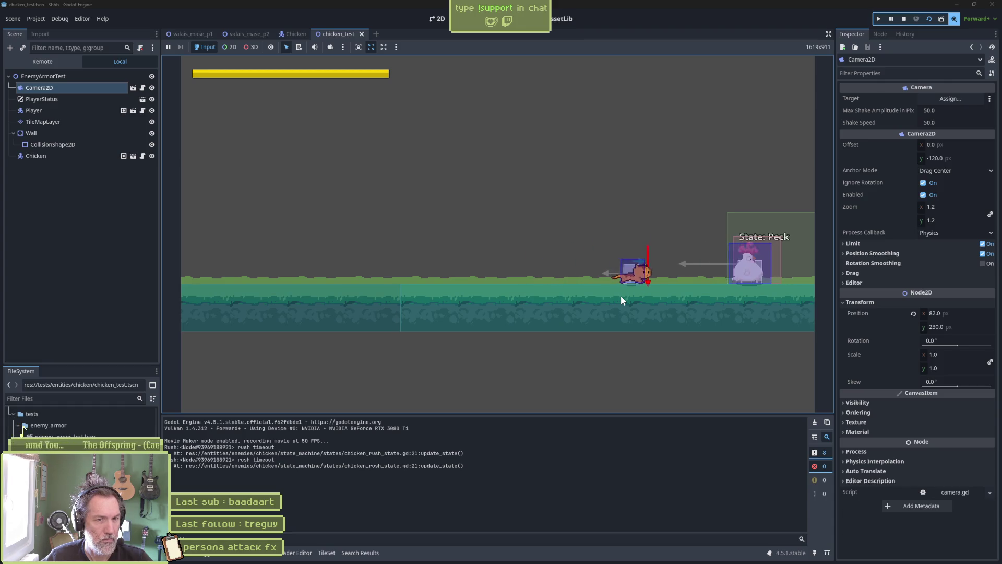
key(Left)
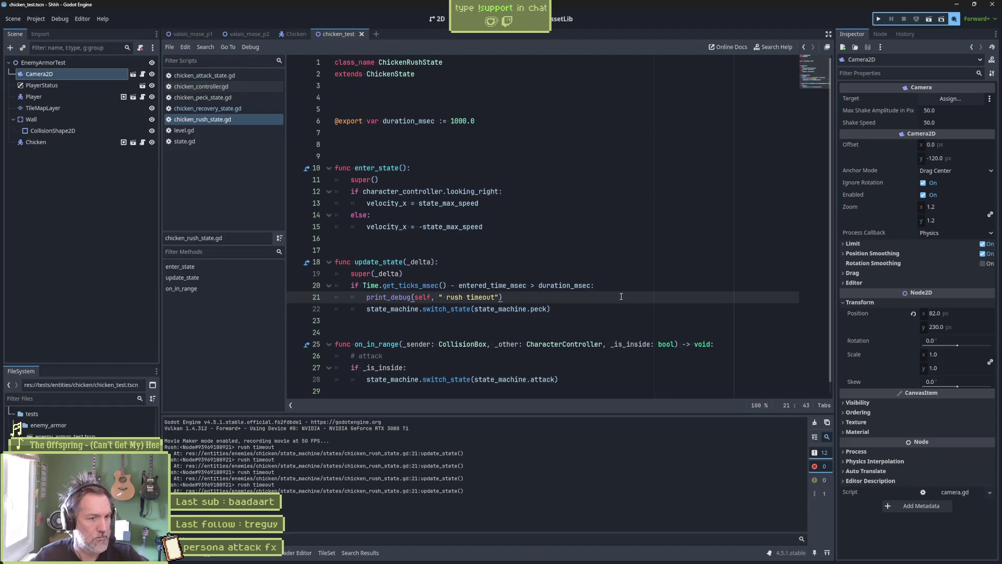
- Save the rush state script without the debug print and open chicken_peck_state.gd
key(ctrl+s)
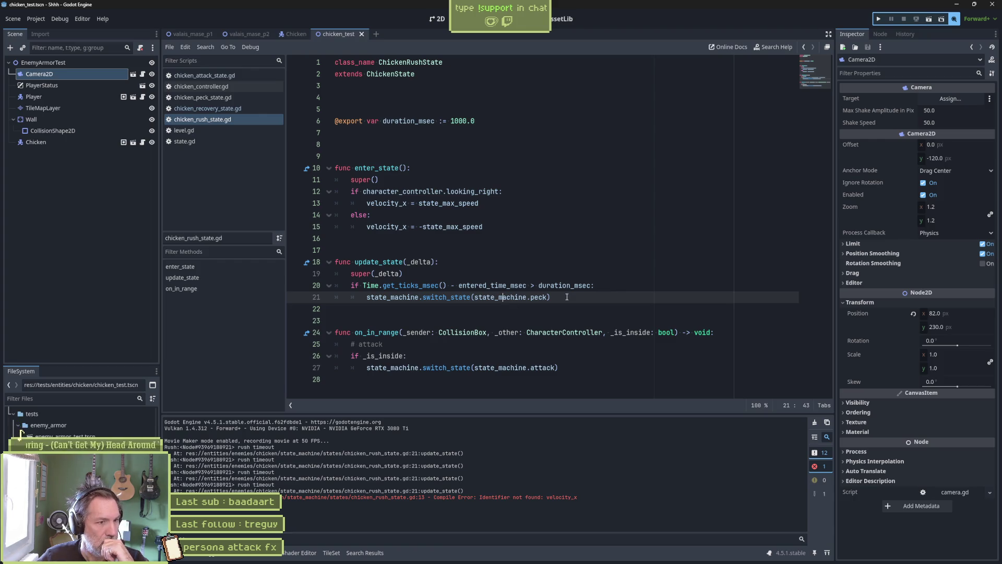
double_click(536, 296)
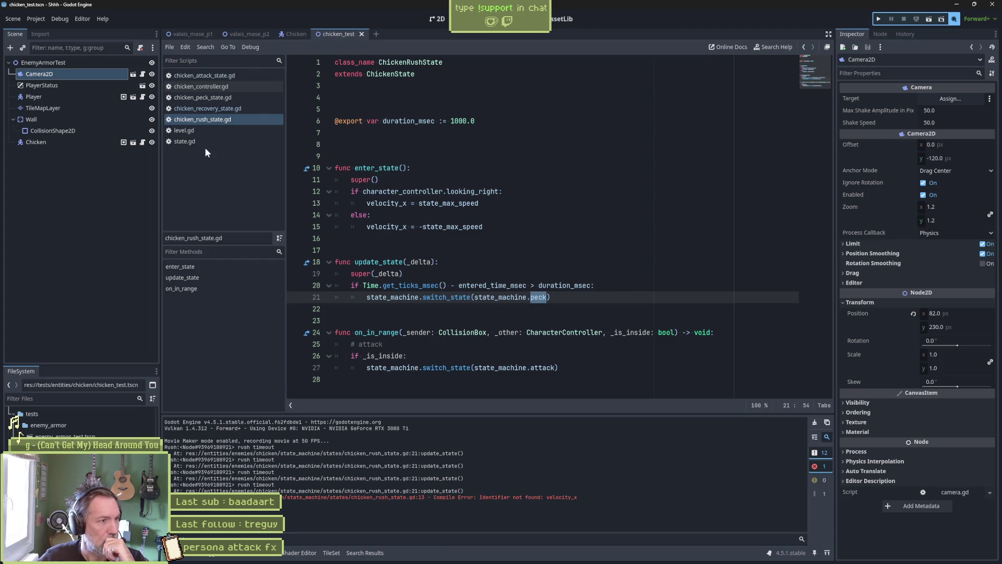
click(219, 97)
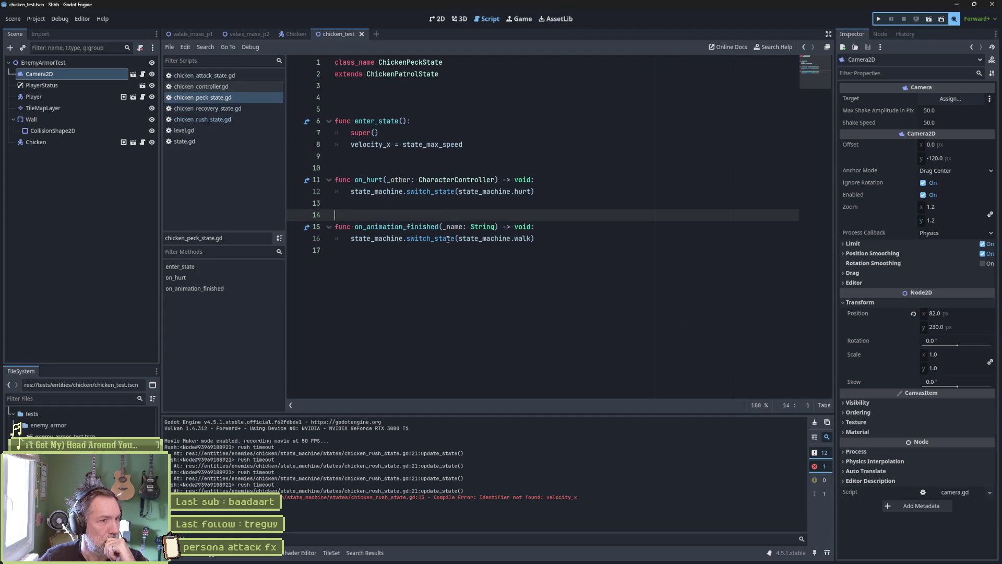
- Jump to the ChickenPatrolState parent class to open chicken_patrol_state.gd and inspect its on_sight handler
mouse_move(448, 239)
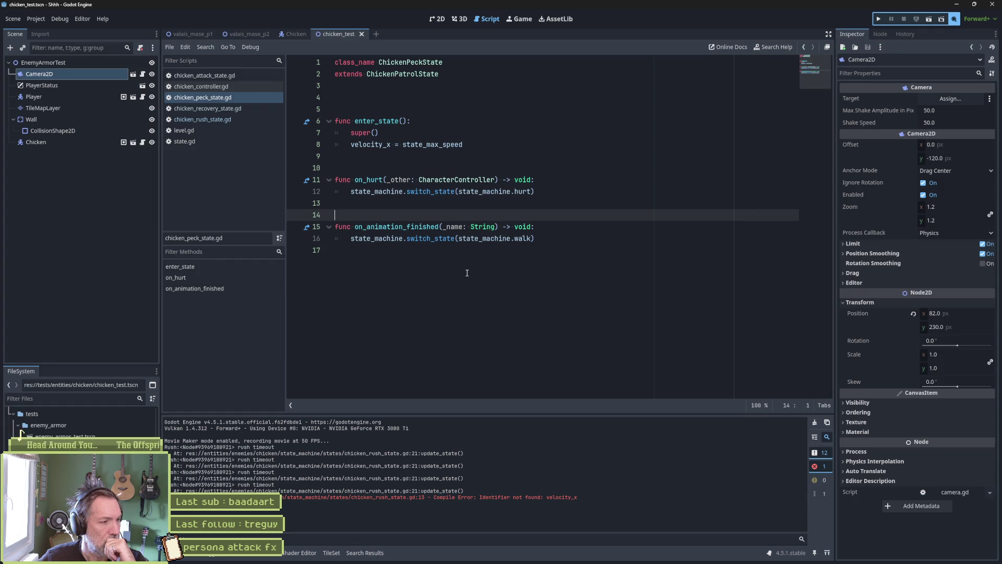
click(418, 74)
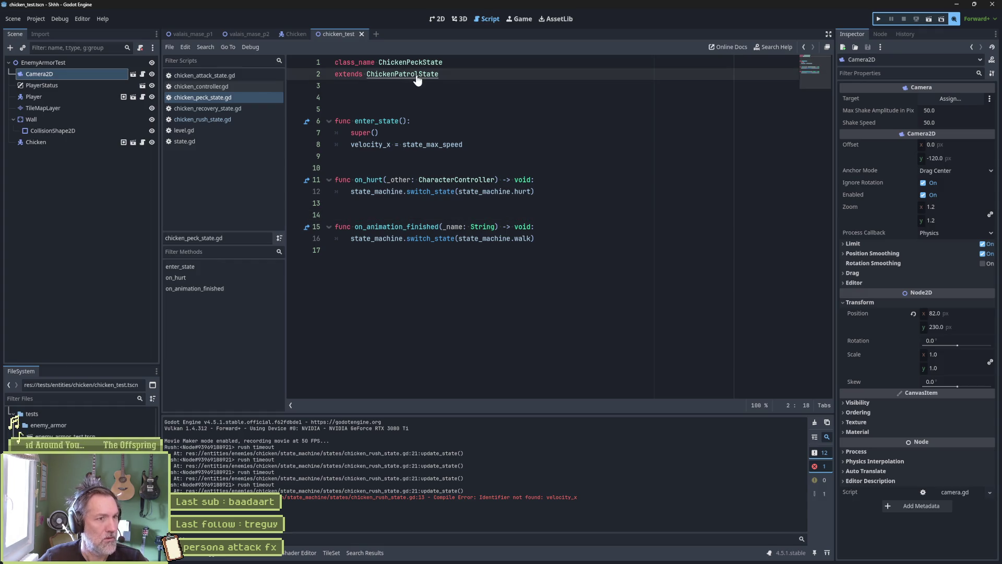
ctrl+click(418, 74)
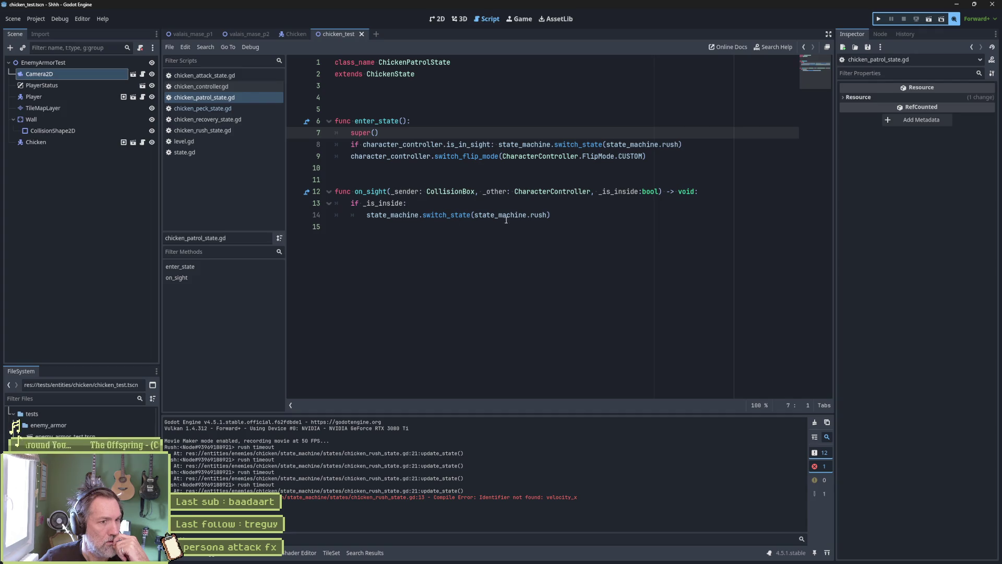
drag(556, 215, 569, 192)
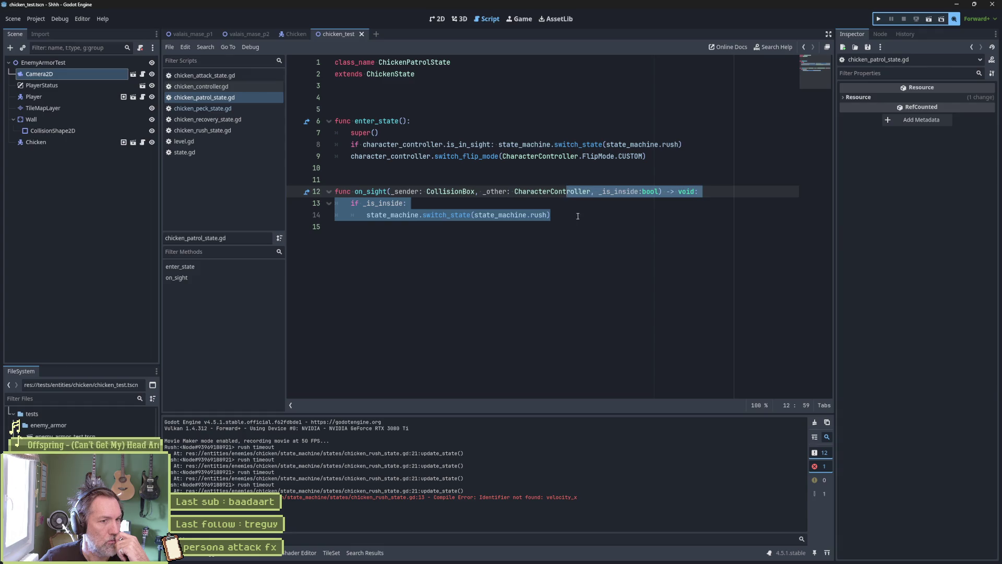
click(578, 217)
mouse_move(459, 191)
mouse_down()
mouse_move(469, 214)
mouse_move(476, 194)
mouse_move(579, 205)
mouse_up()
click(579, 206)
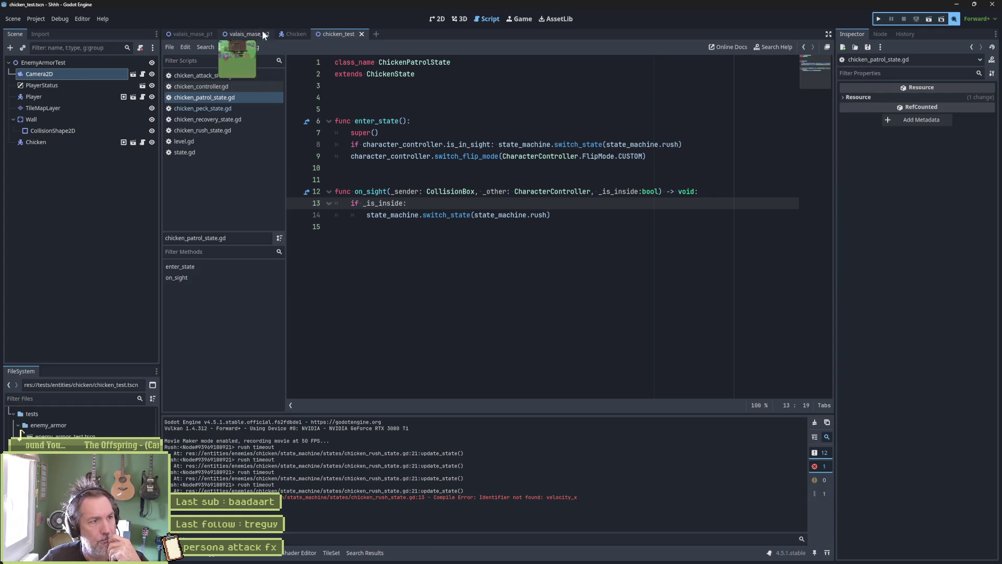
- Switch to the Chicken scene and view its chicken_controller.gd script
click(293, 34)
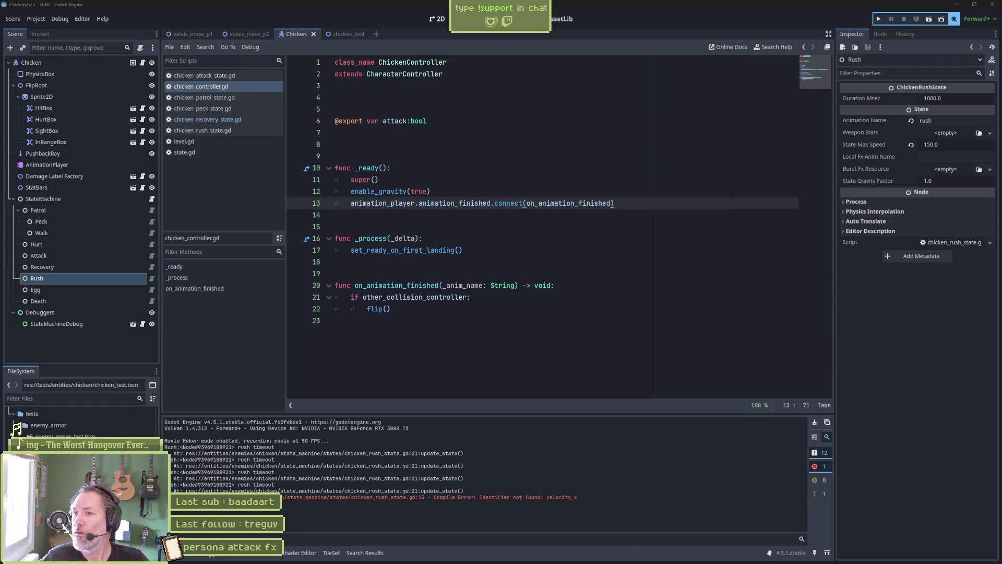
click(496, 228)
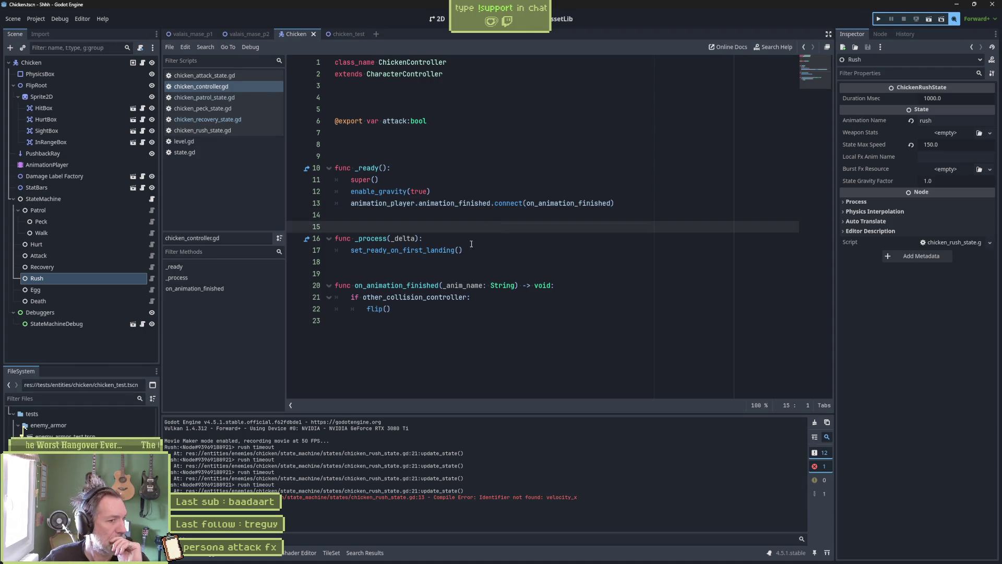